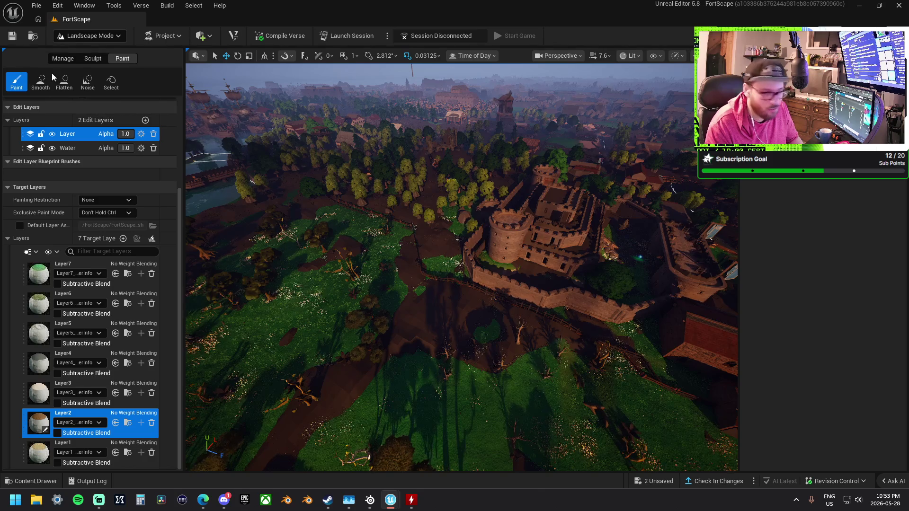
In Selection Mode, delete all the grouped Chunk actors from the level, then launch a session
click(89, 37)
click(85, 53)
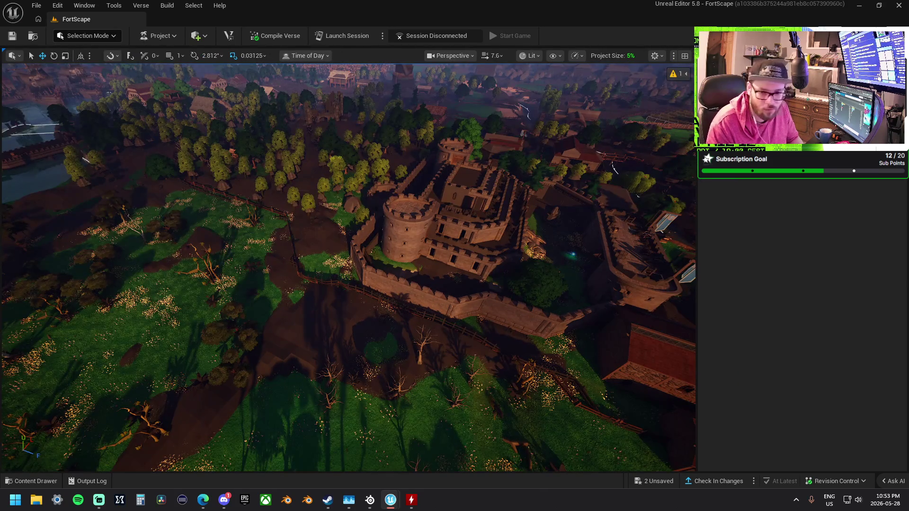
key(ctrl+a)
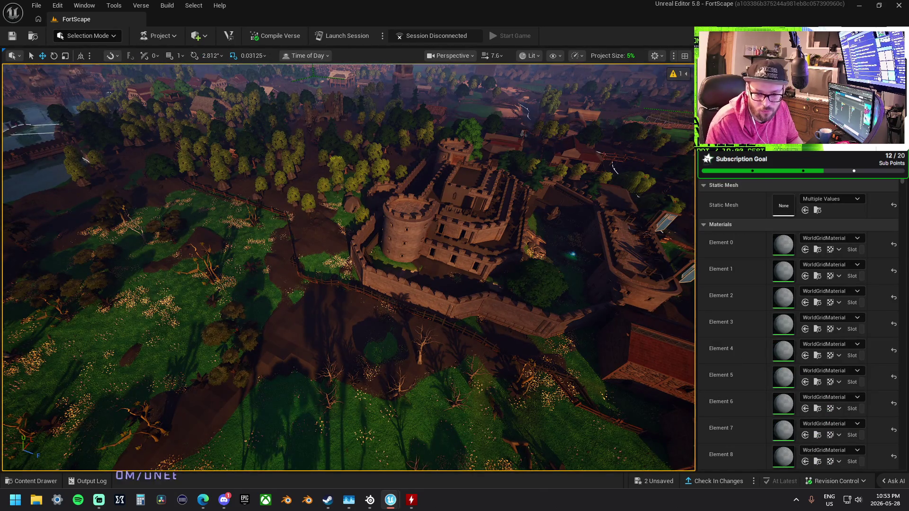
key(f)
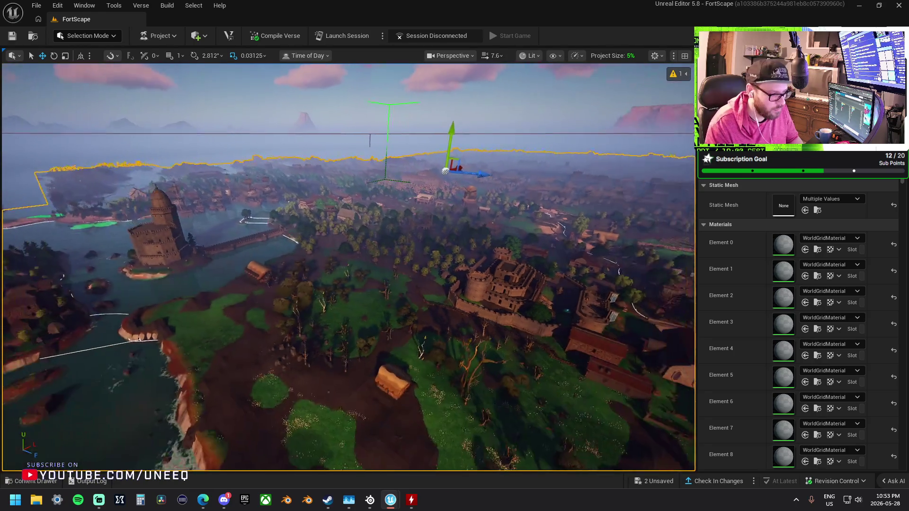
key(Delete)
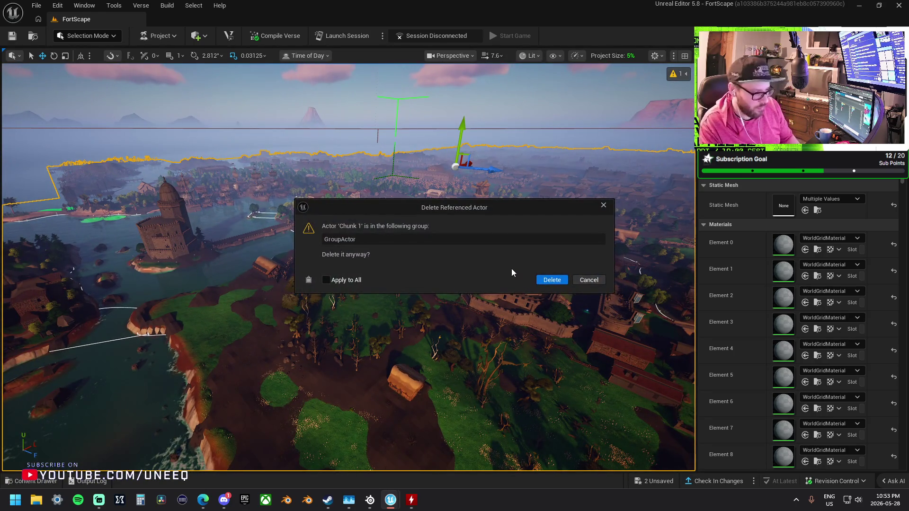
click(551, 280)
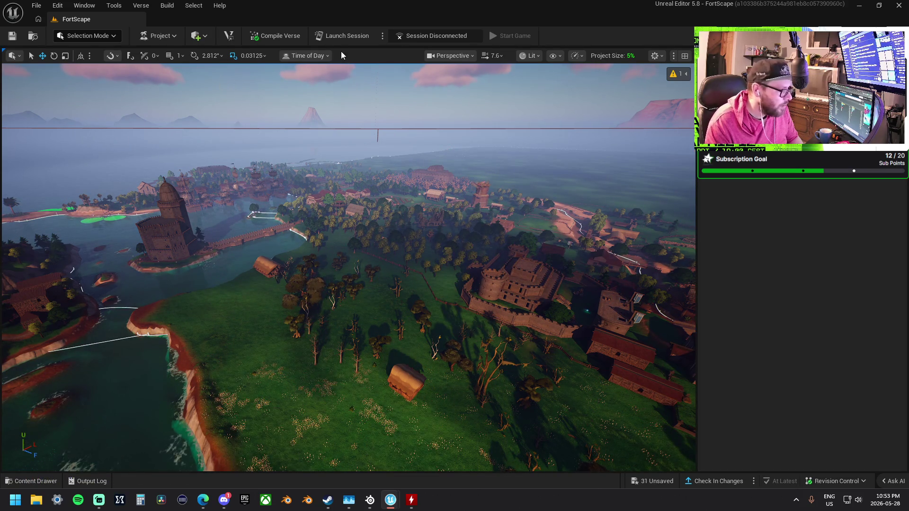
click(345, 36)
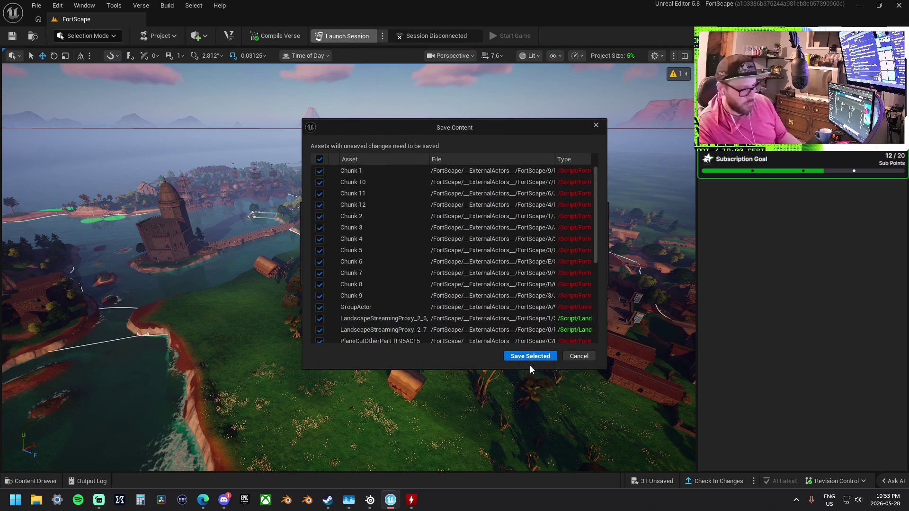
Save the unsaved assets listed in the Save Content dialog so the session launches
click(532, 358)
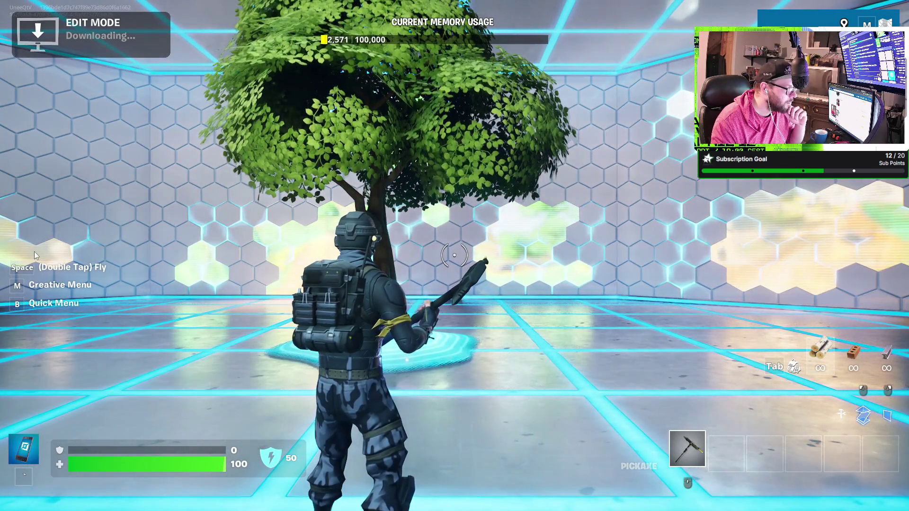
Run the character around the lobby while Edit Mode downloads, then open the social panel
click(34, 251)
key(w)
key(w)
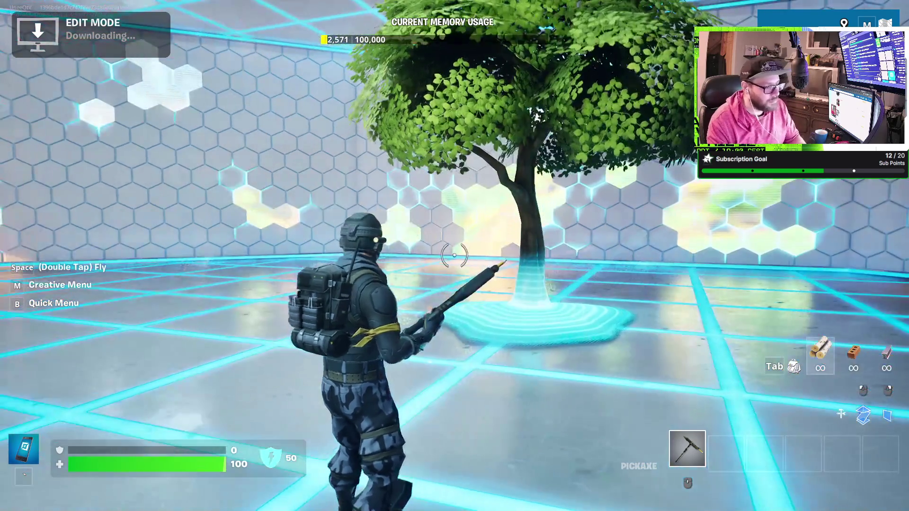
key(w)
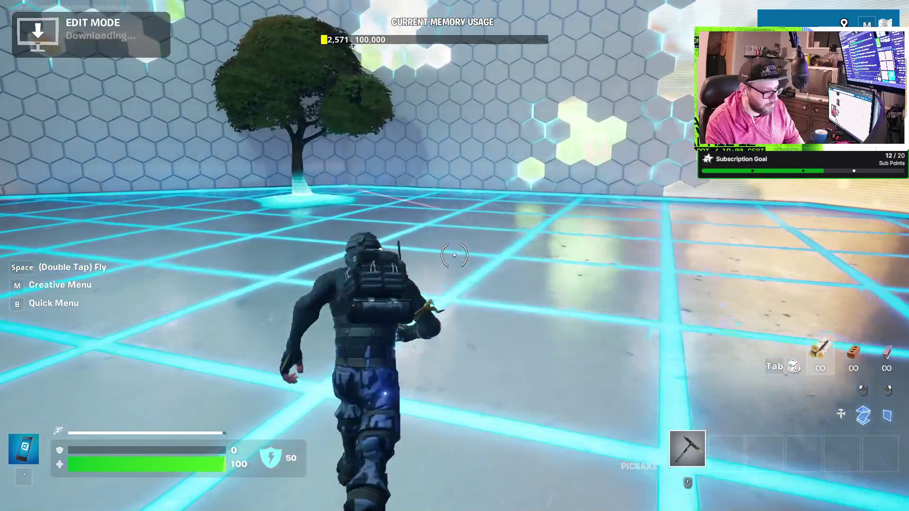
key(w)
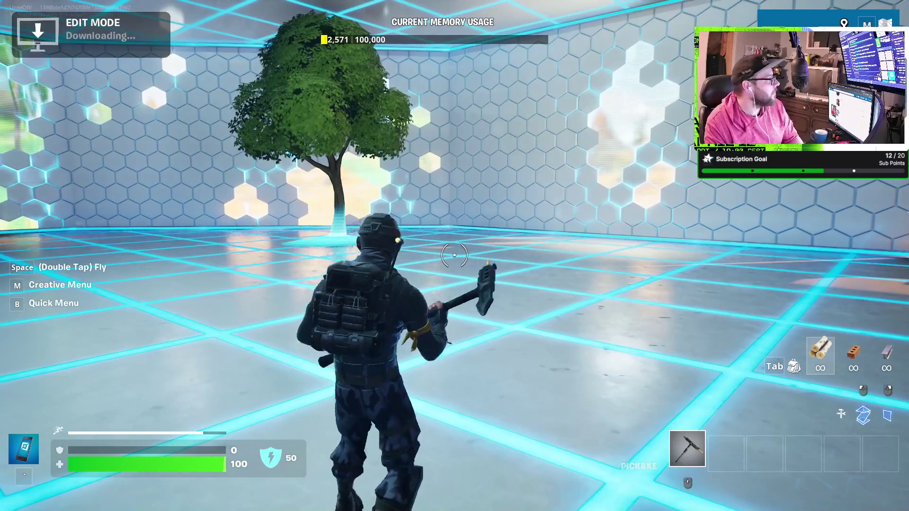
key(o)
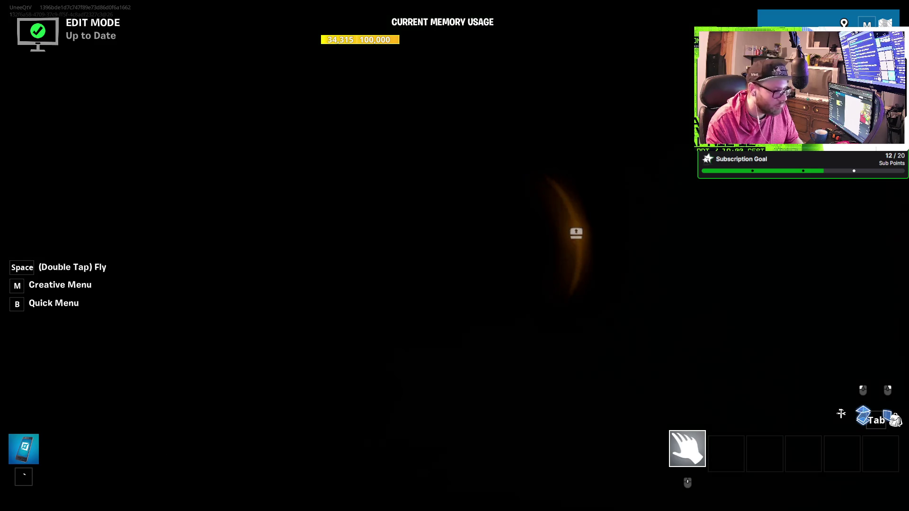
Fly out over the island, descend to inspect the shoreline, then bring up the game menu
key(space)
key(space)
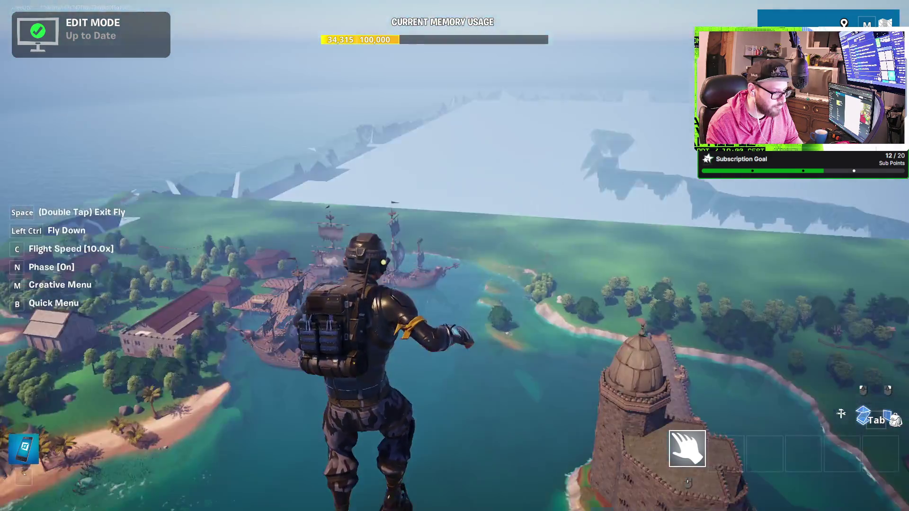
key(w)
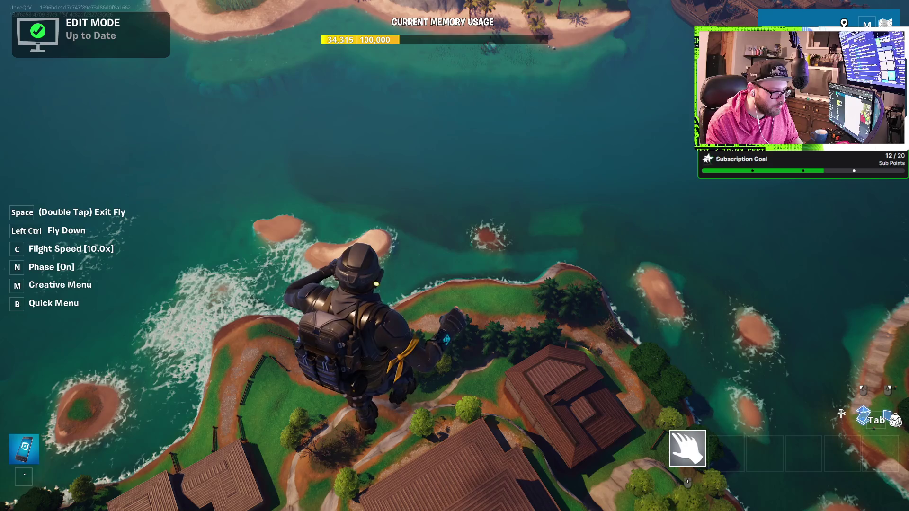
key(ctrl)
key(ctrl)
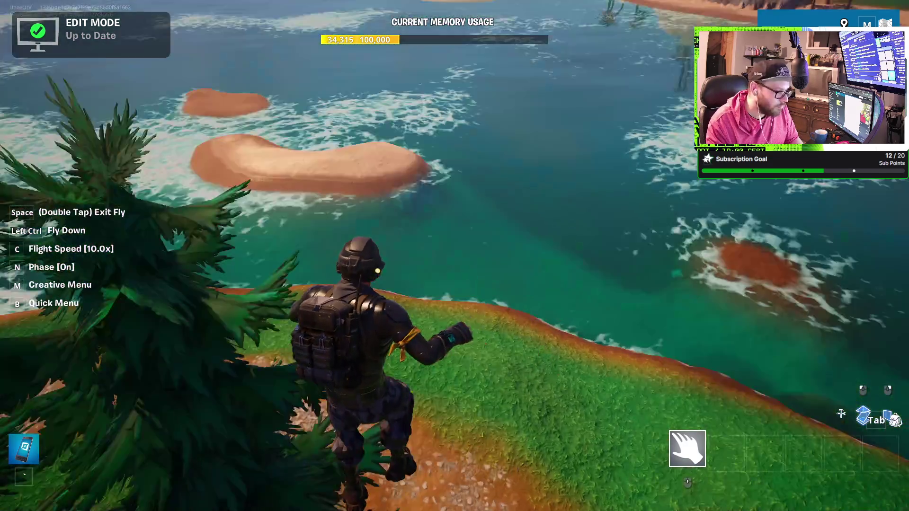
mouse_move(454, 255)
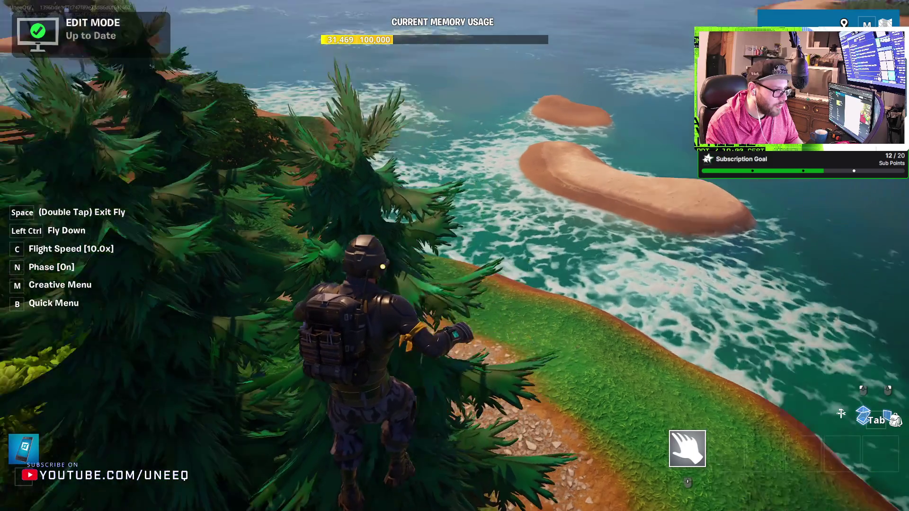
key(Escape)
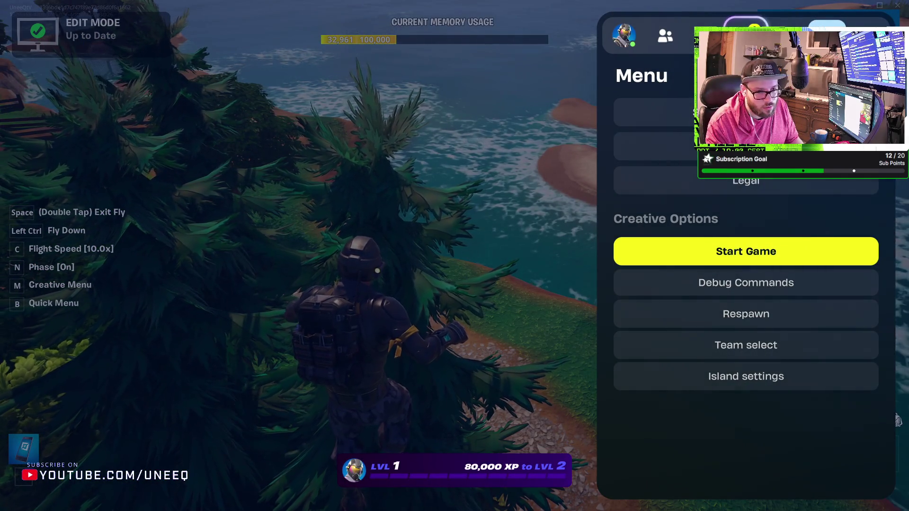
Set the game resolution to 1280 x 800 in the video settings
click(710, 36)
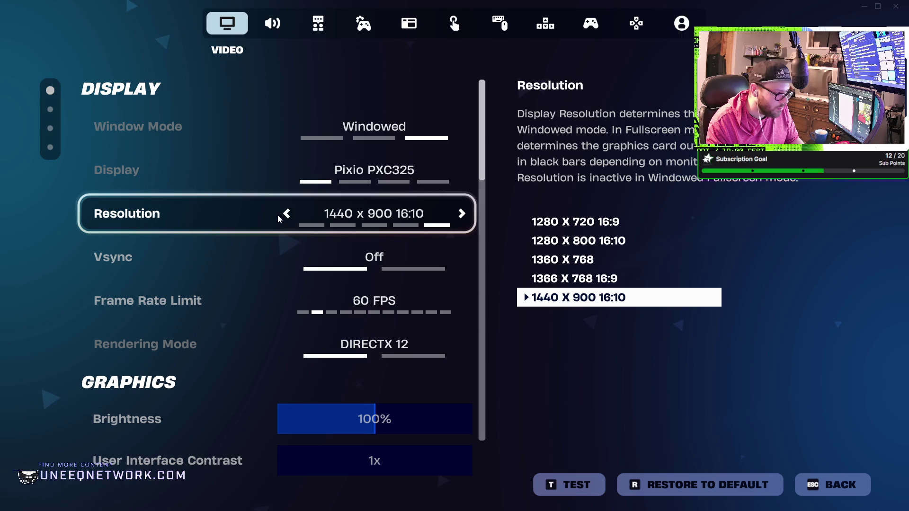
click(284, 220)
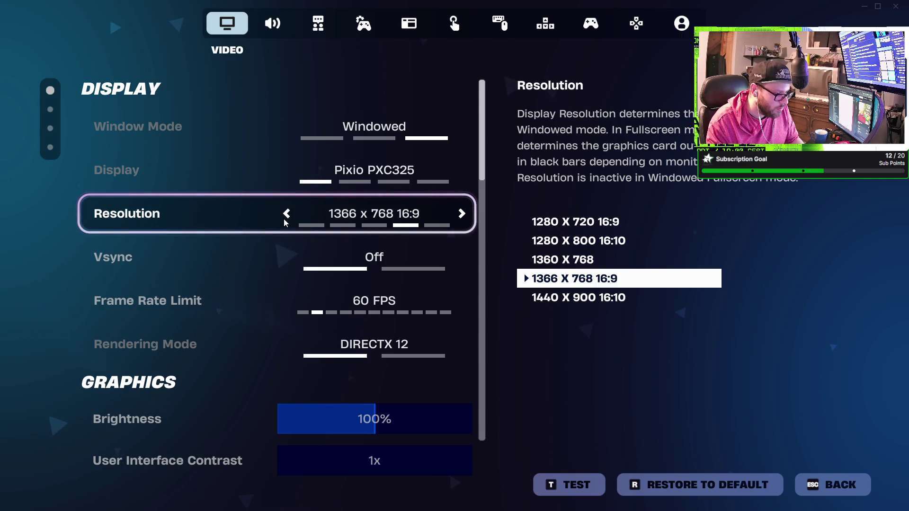
click(285, 221)
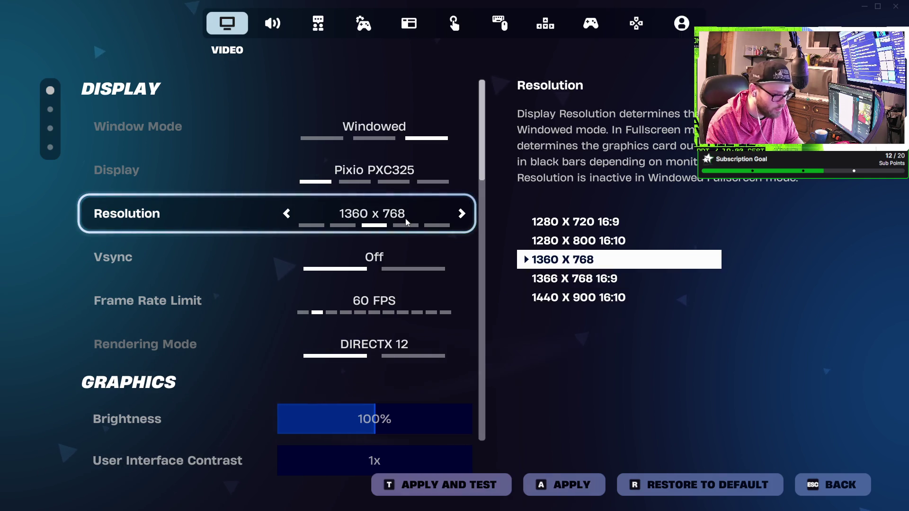
click(462, 214)
click(462, 214)
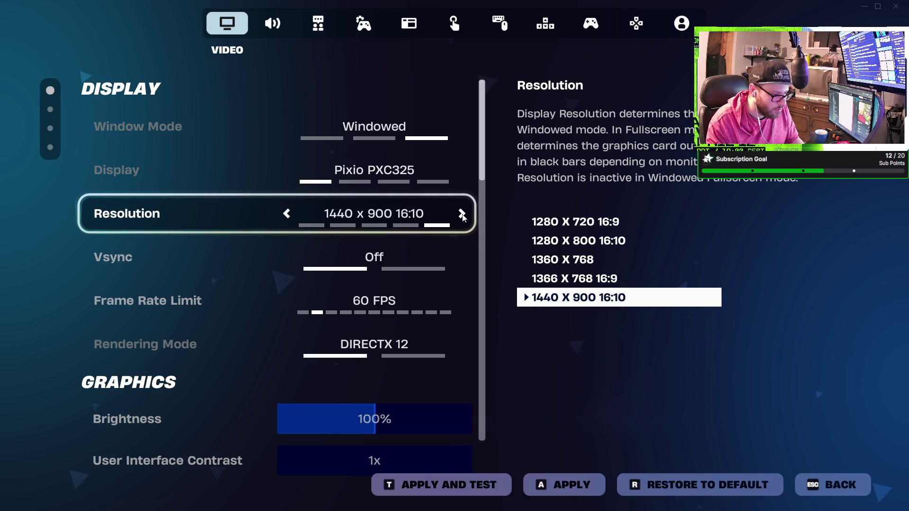
click(462, 214)
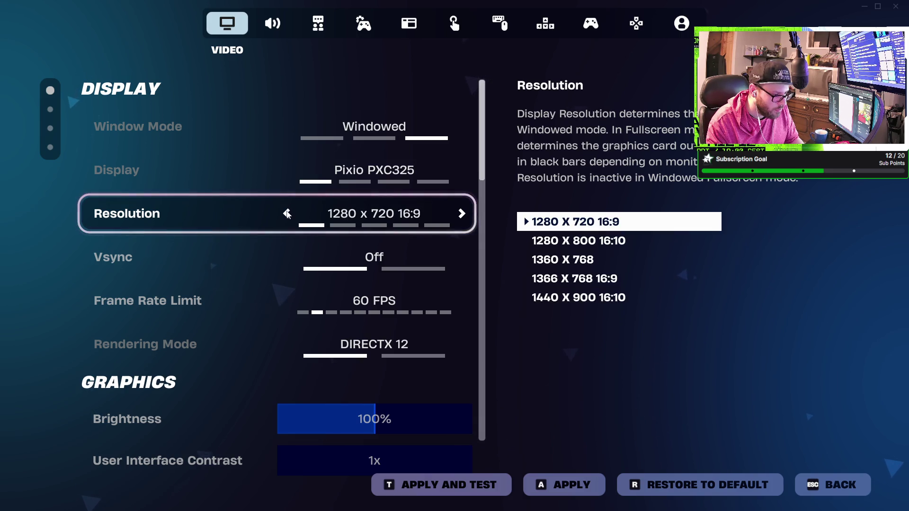
click(286, 215)
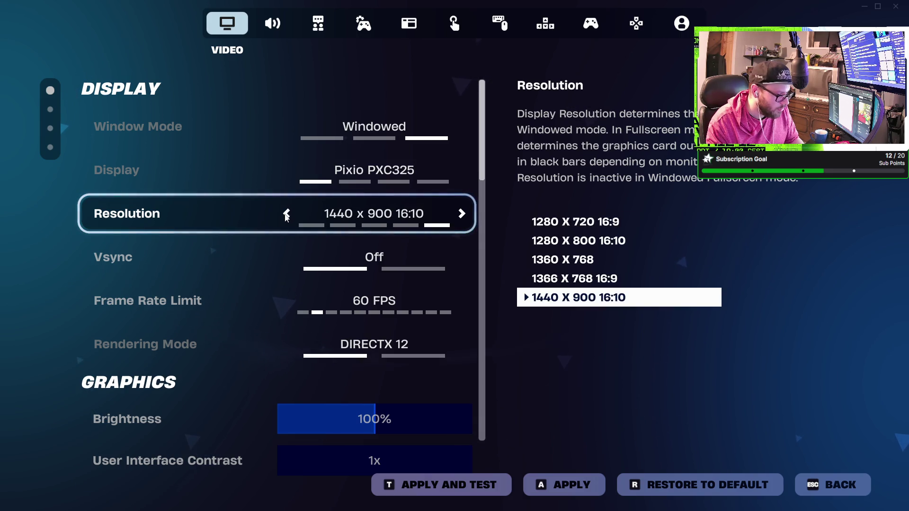
click(285, 215)
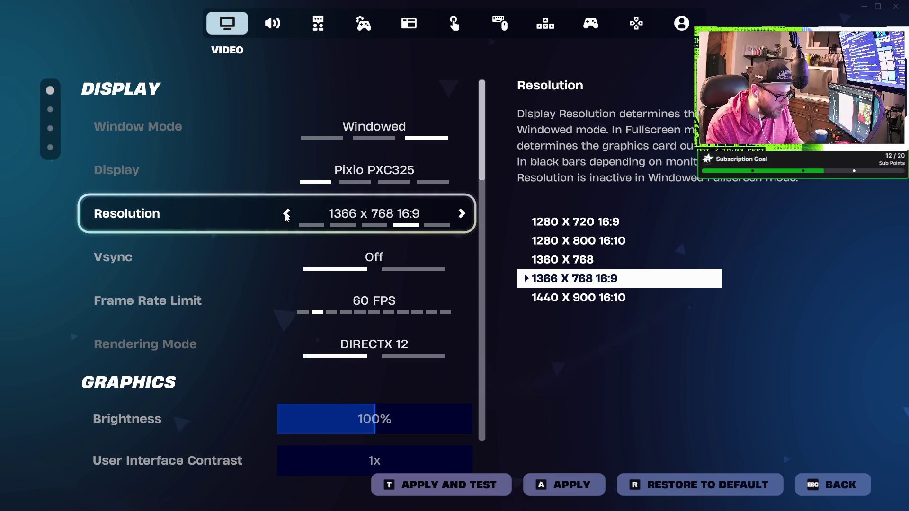
click(286, 214)
click(286, 215)
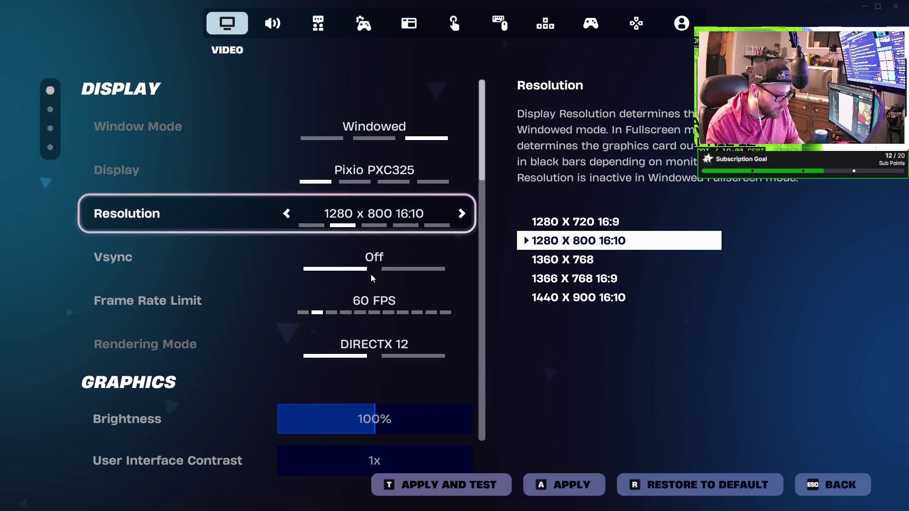
scroll(371, 279, down, 1)
scroll(371, 278, up, 1)
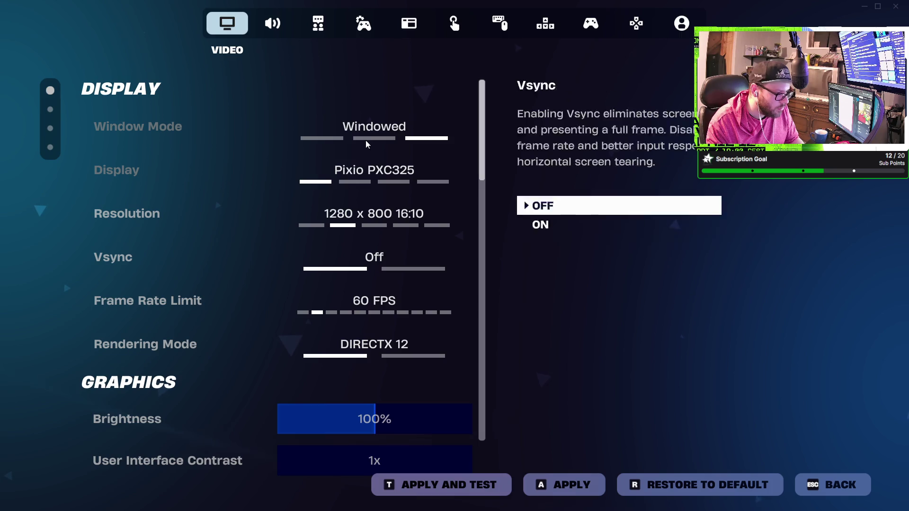
Switch the window mode to Windowed Fullscreen, apply, and keep the new video settings
click(286, 127)
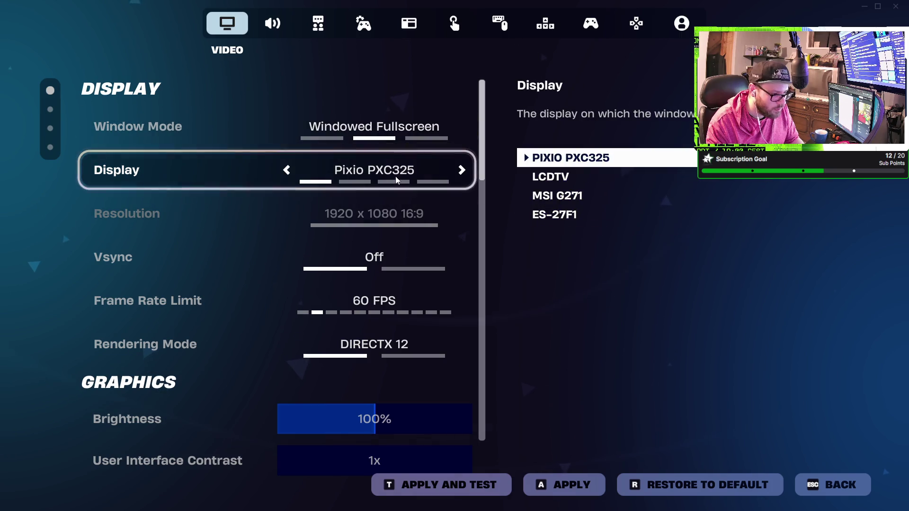
scroll(416, 341, down, 1)
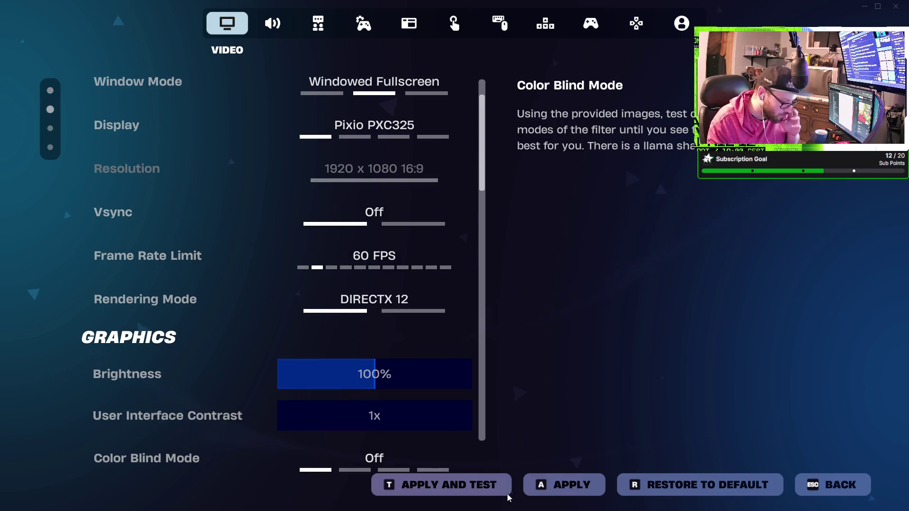
click(479, 483)
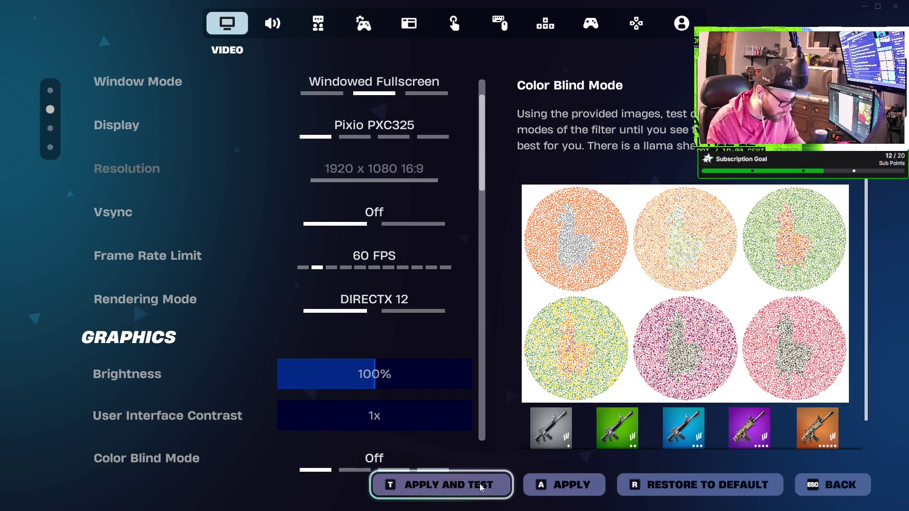
click(550, 482)
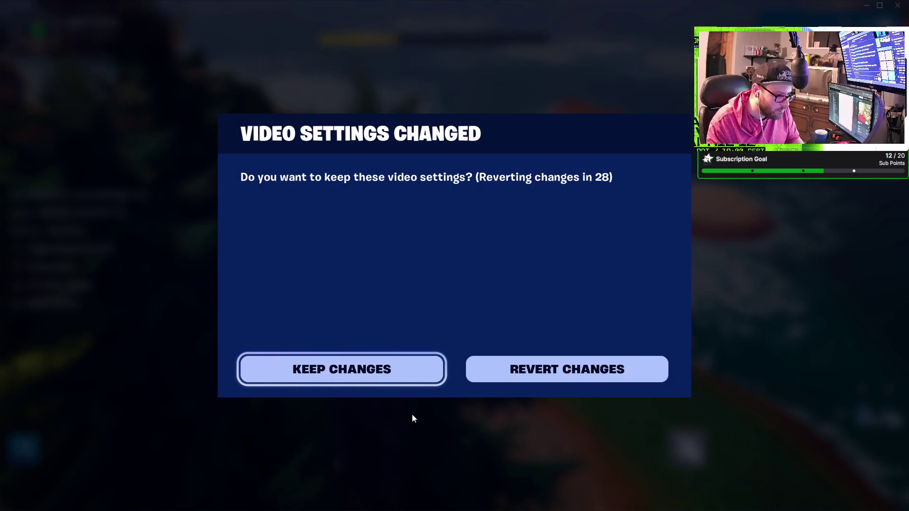
click(342, 370)
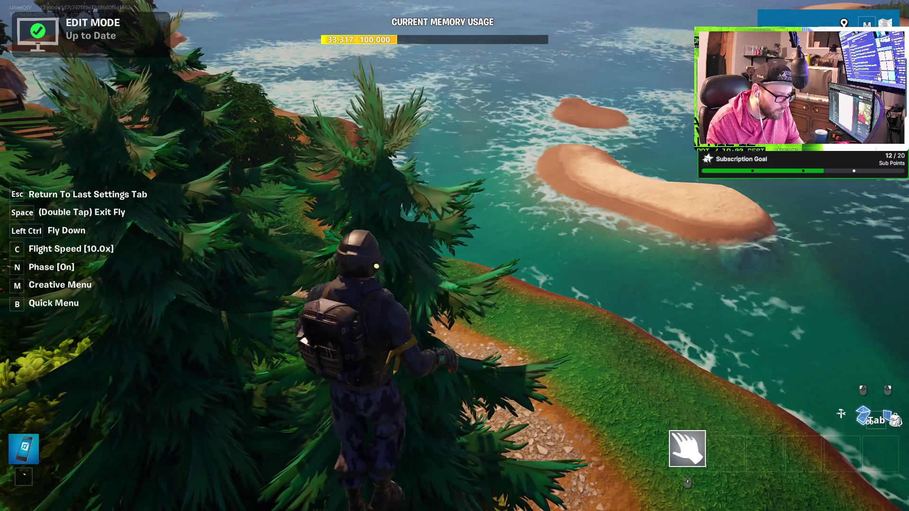
Fly along the shoreline toward the house, then open the menu and the window switcher
key(w)
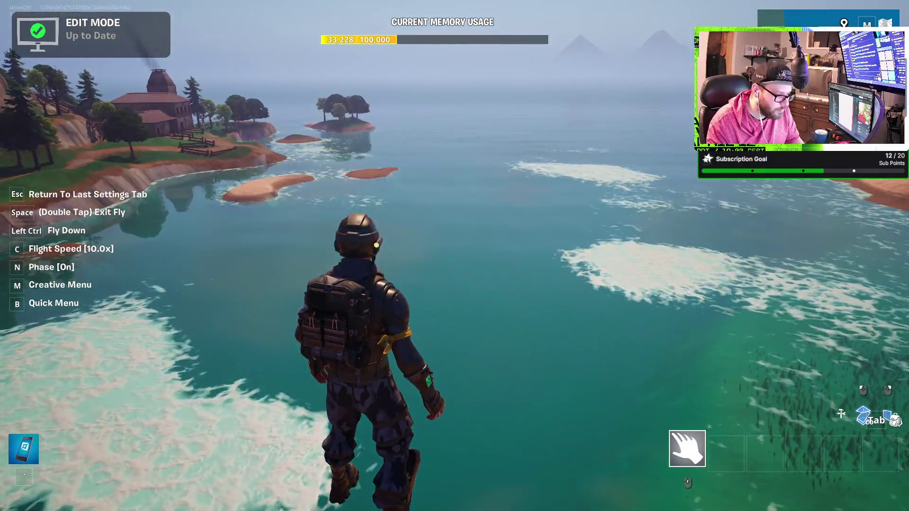
key(w)
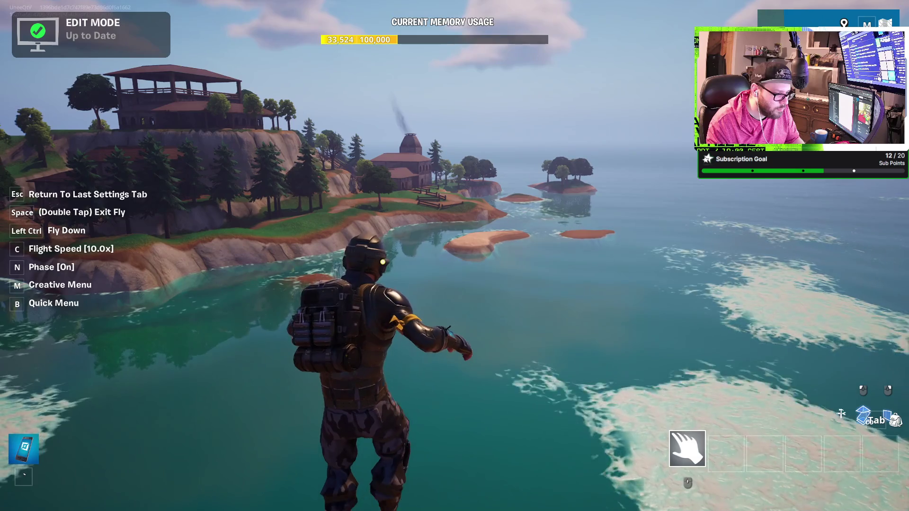
key(w)
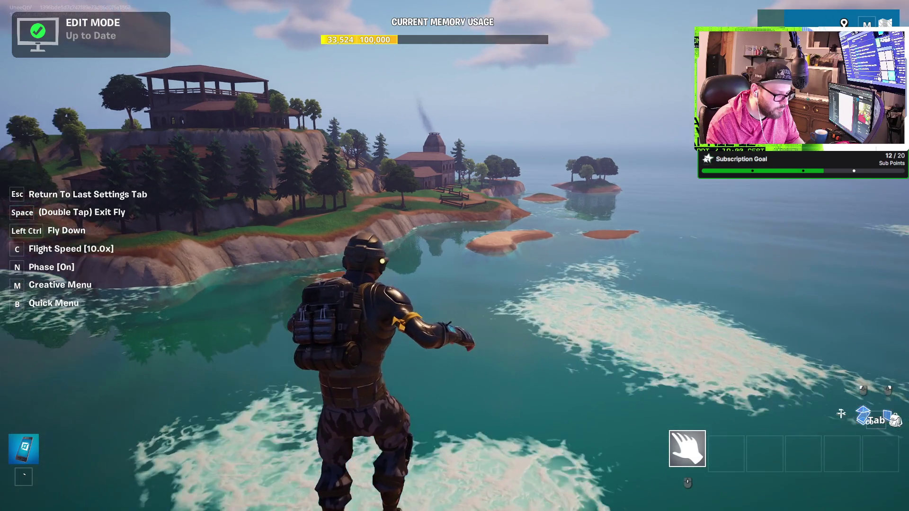
key(Escape)
key(alt+Tab)
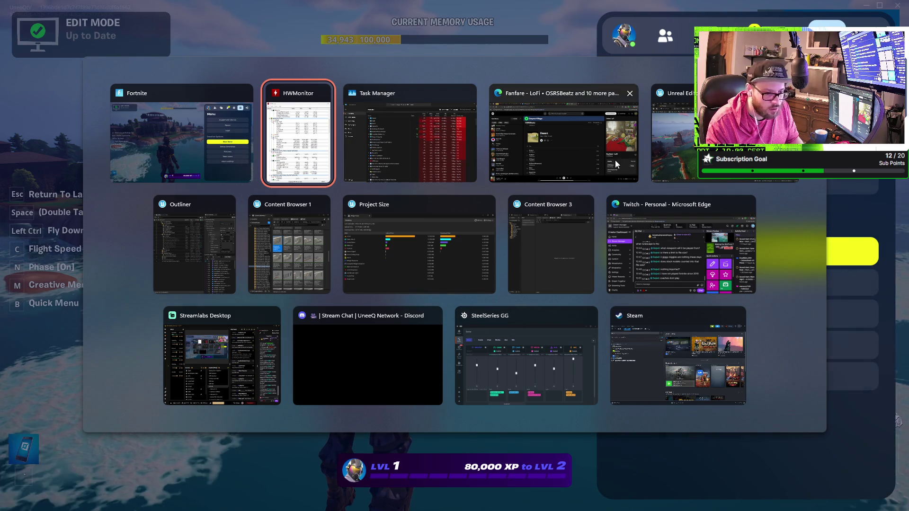
In UEFN, turn off Realtime Override and toggle Realtime Viewport so the viewport renders live
key(Tab)
key(Tab)
key(Tab)
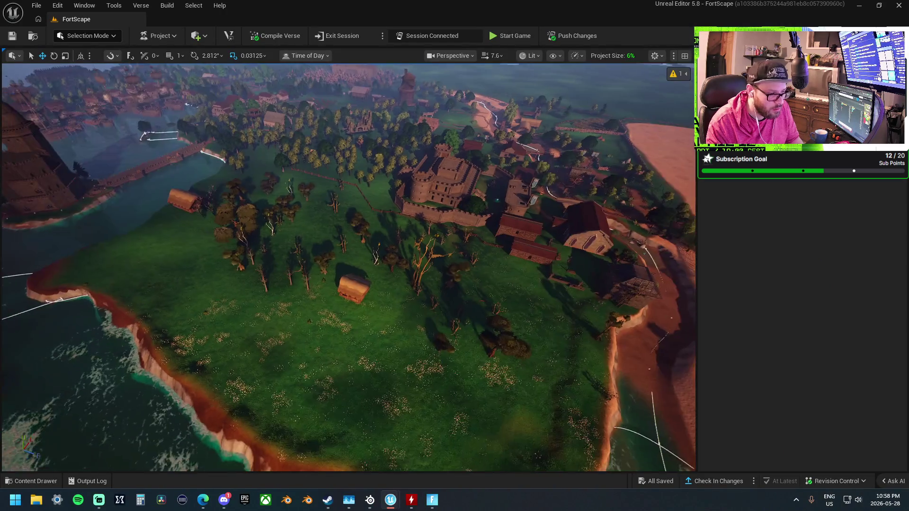
drag(641, 84, 635, 156)
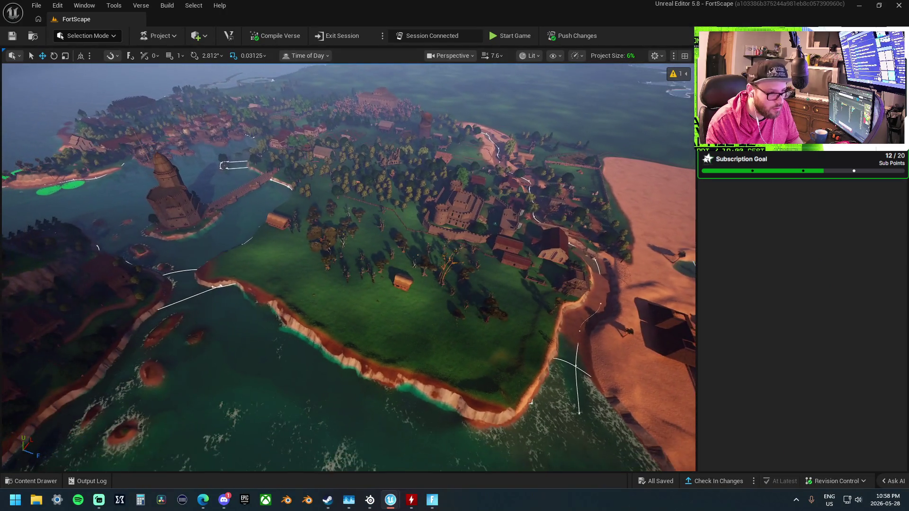
click(654, 56)
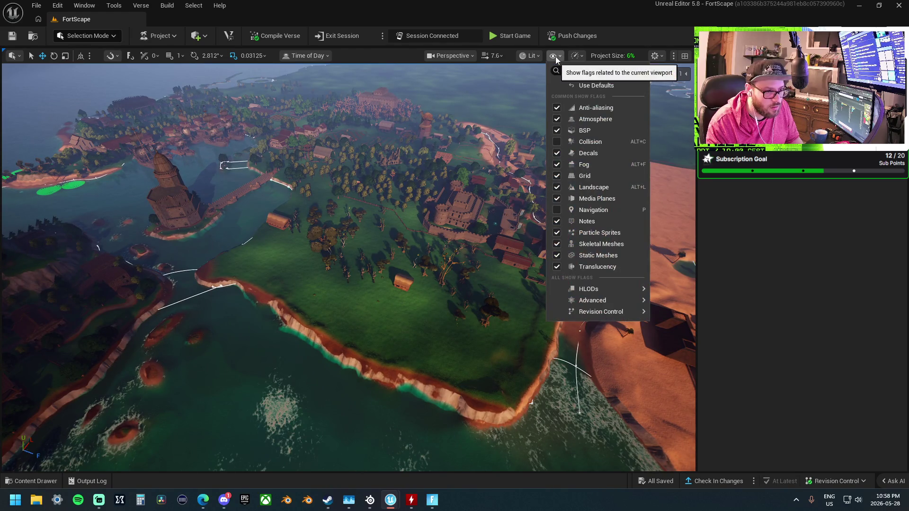
click(655, 56)
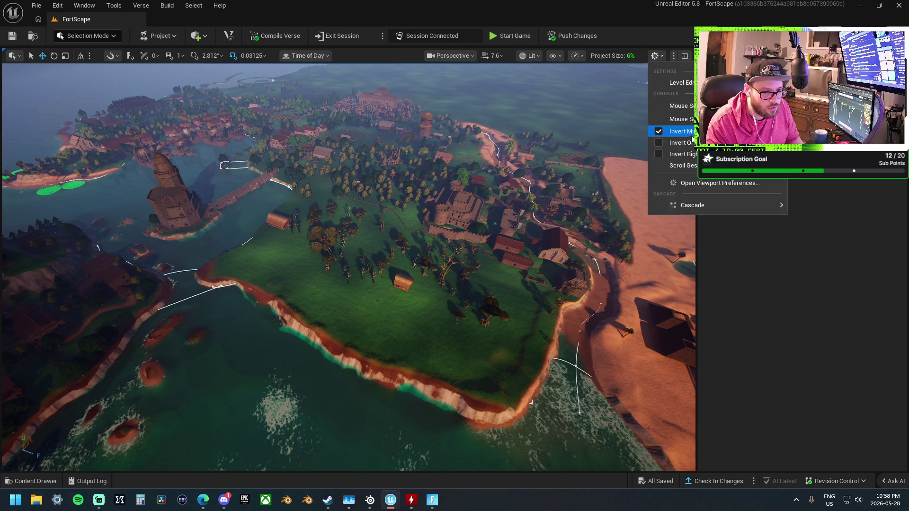
click(580, 57)
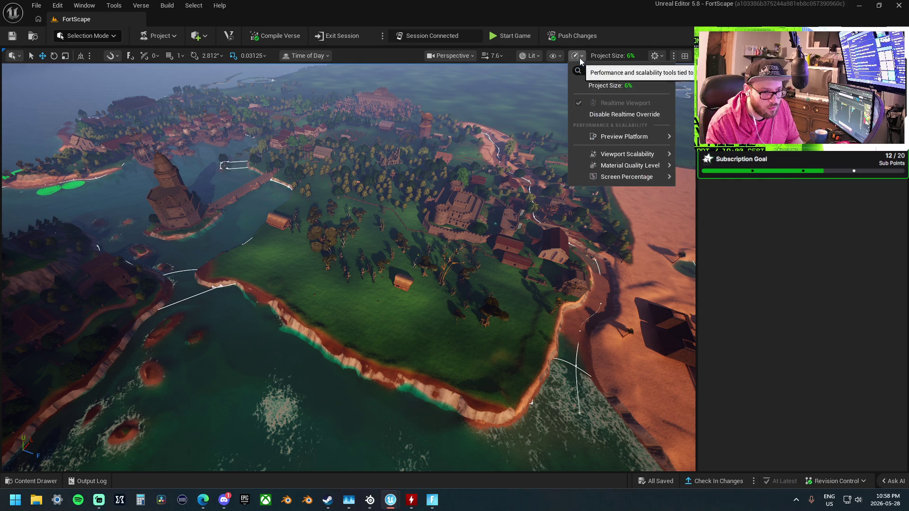
click(606, 115)
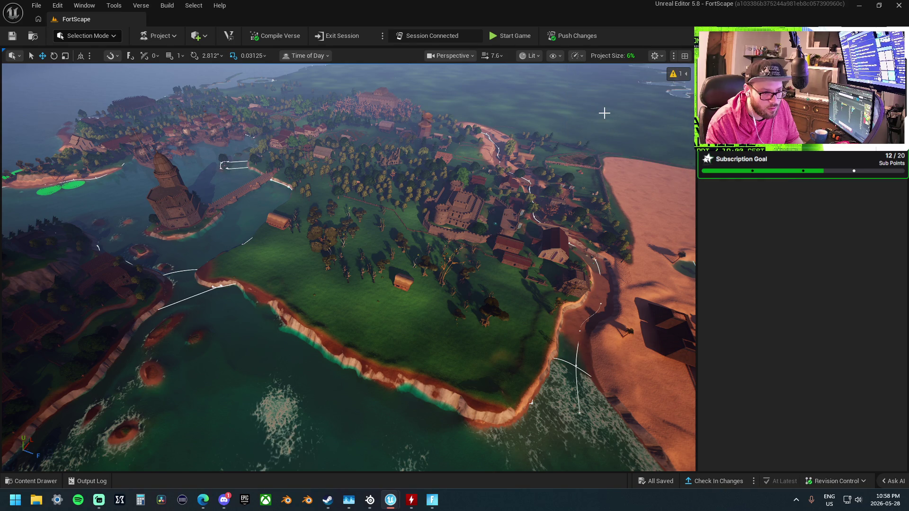
click(579, 56)
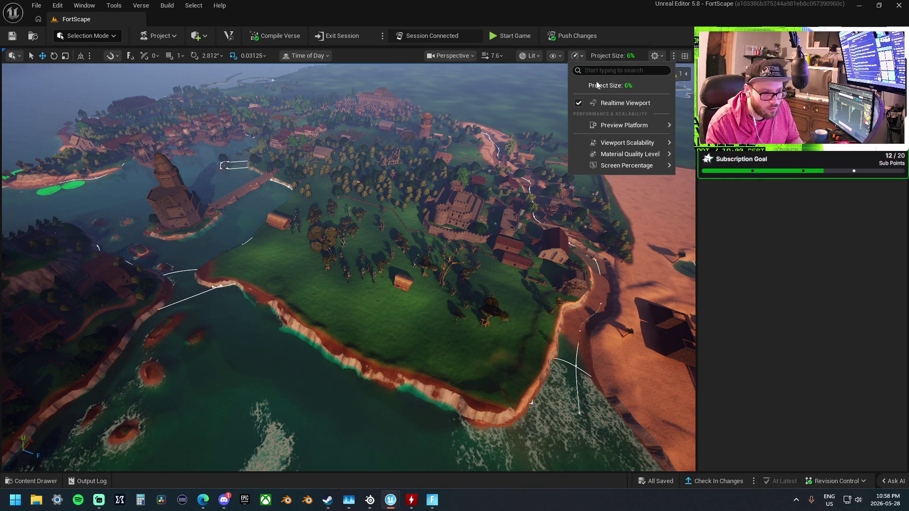
click(588, 104)
click(588, 103)
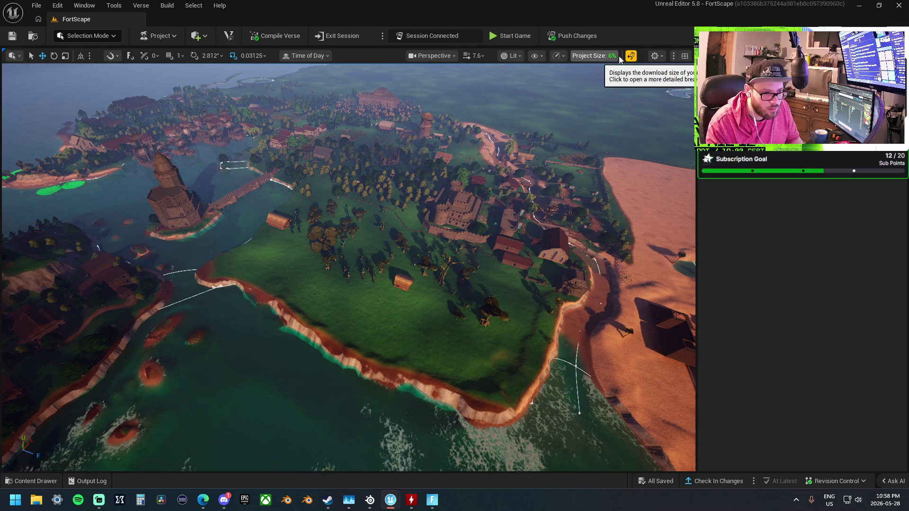
click(632, 56)
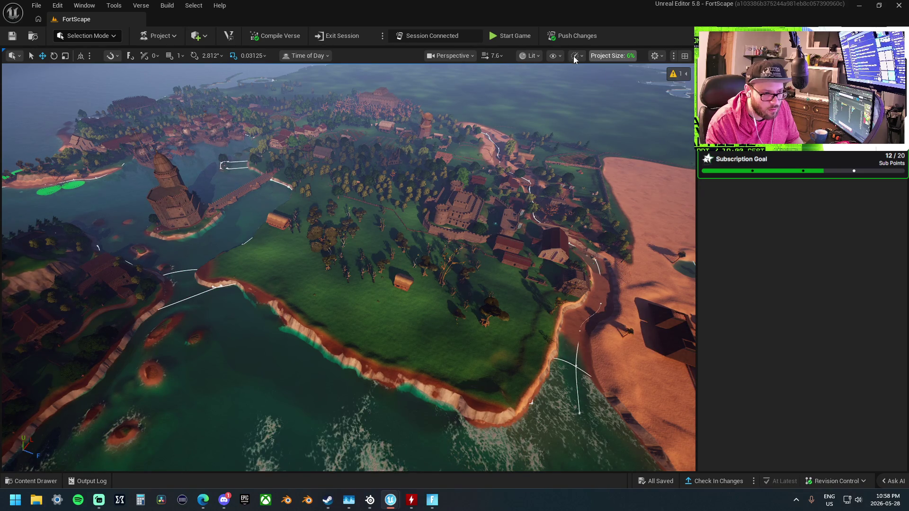
Check the scalability options, rebuild the island's grass maps, and switch back to Fortnite
click(633, 56)
mouse_move(634, 126)
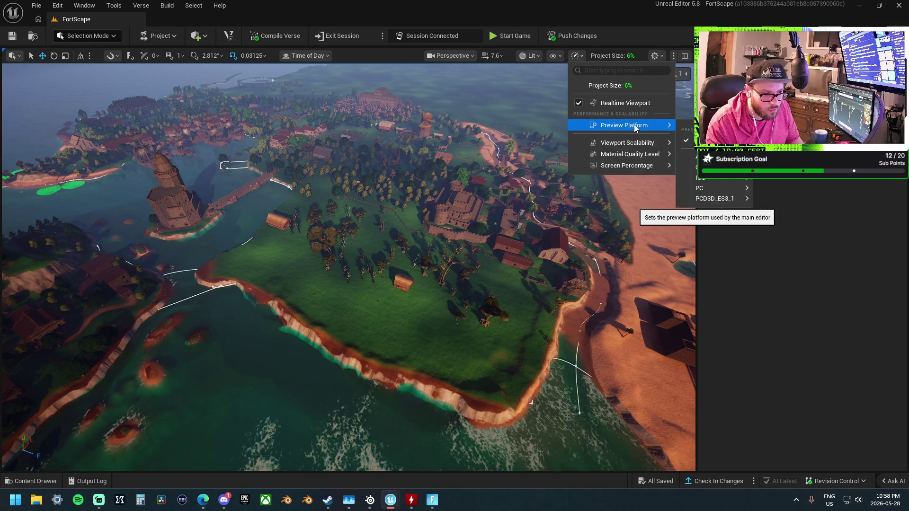
mouse_move(642, 142)
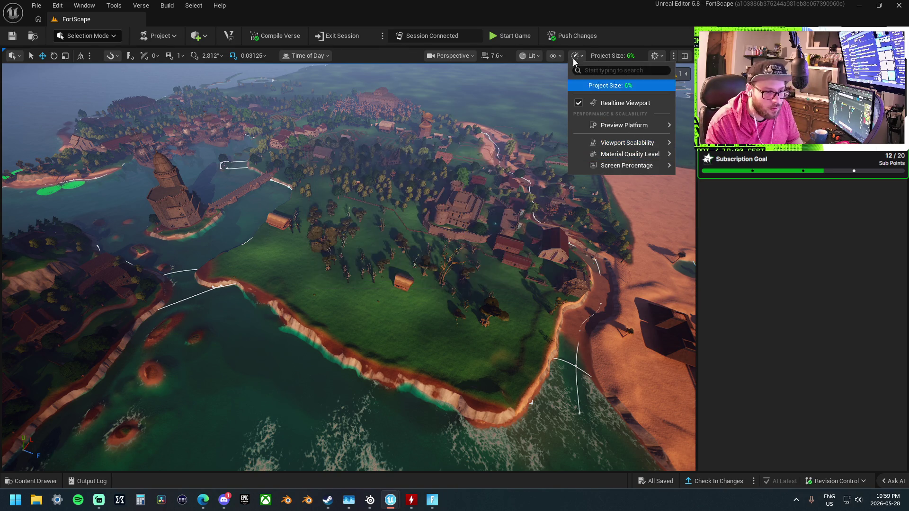
click(618, 38)
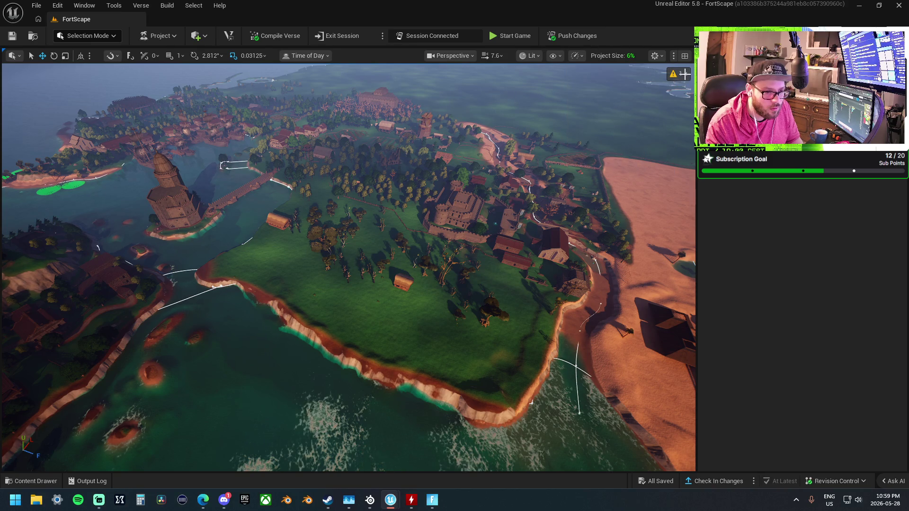
click(673, 88)
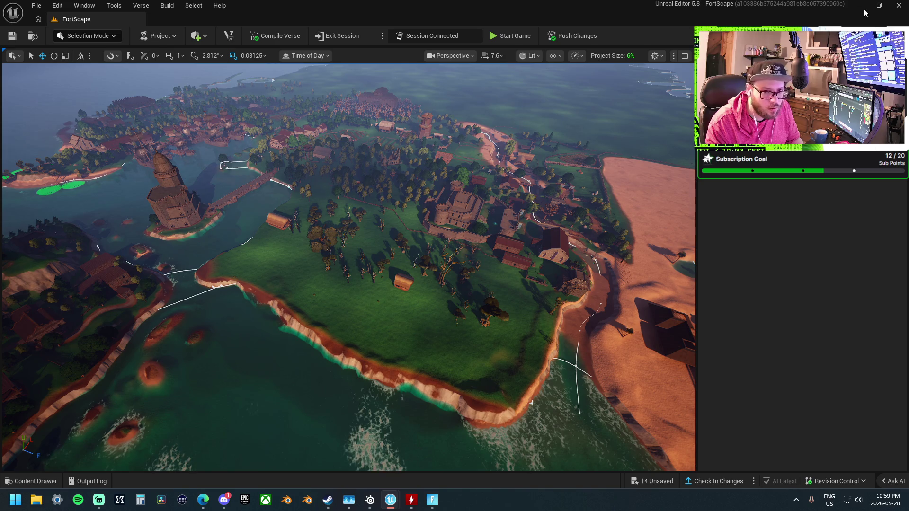
key(alt+Tab)
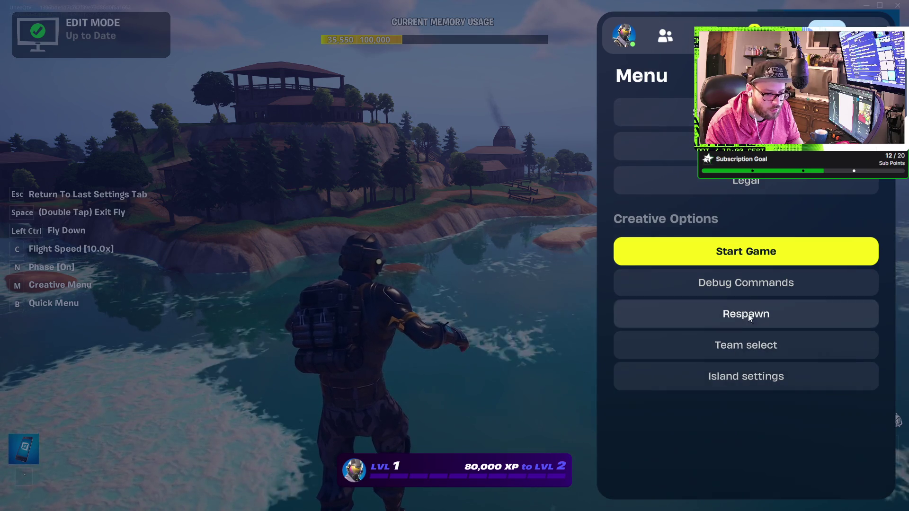
Lower the video Quality Preset from Epic to High, apply it, and return to the island
click(752, 37)
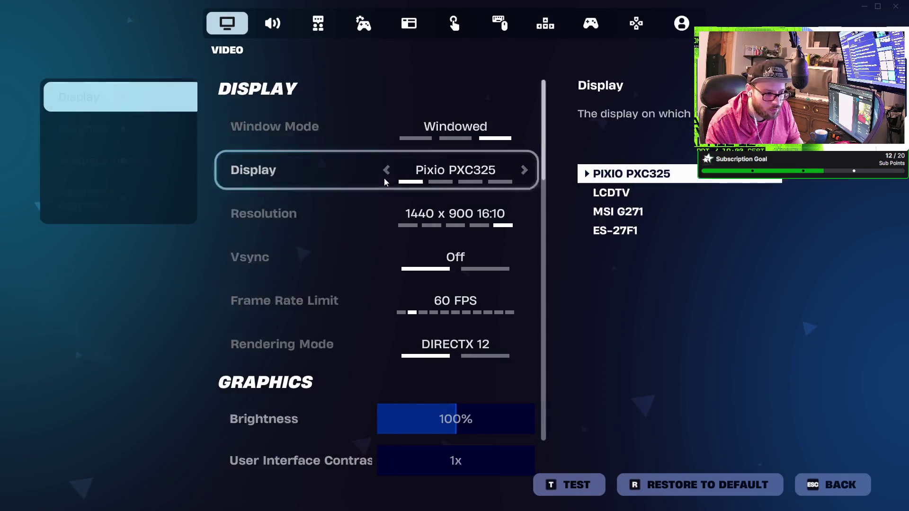
scroll(403, 308, down, 8)
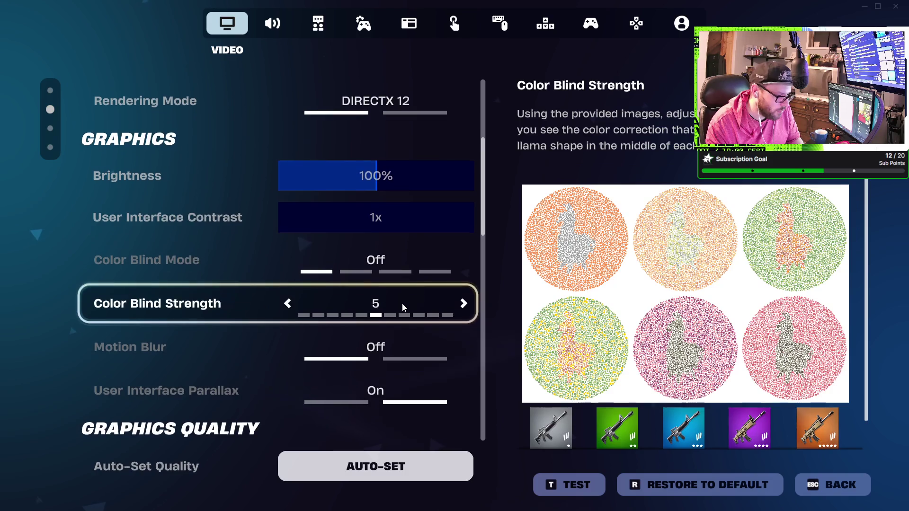
scroll(403, 307, down, 2)
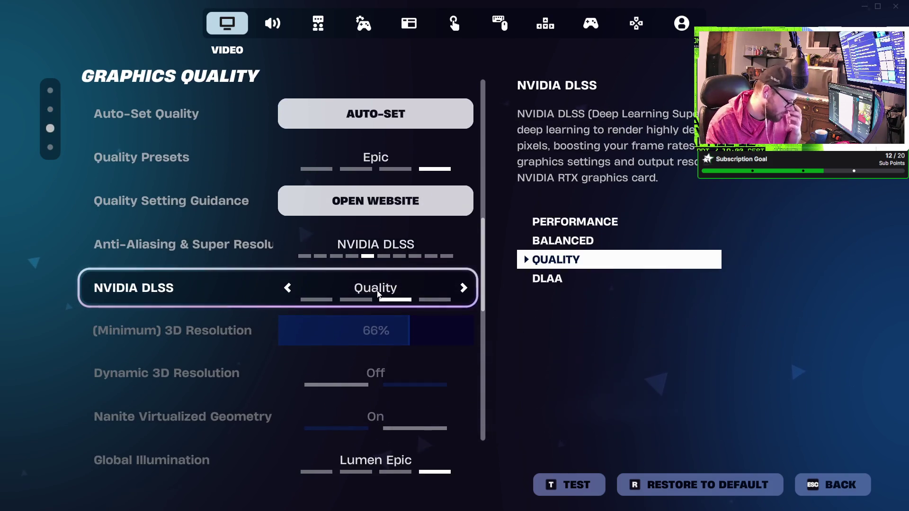
click(289, 157)
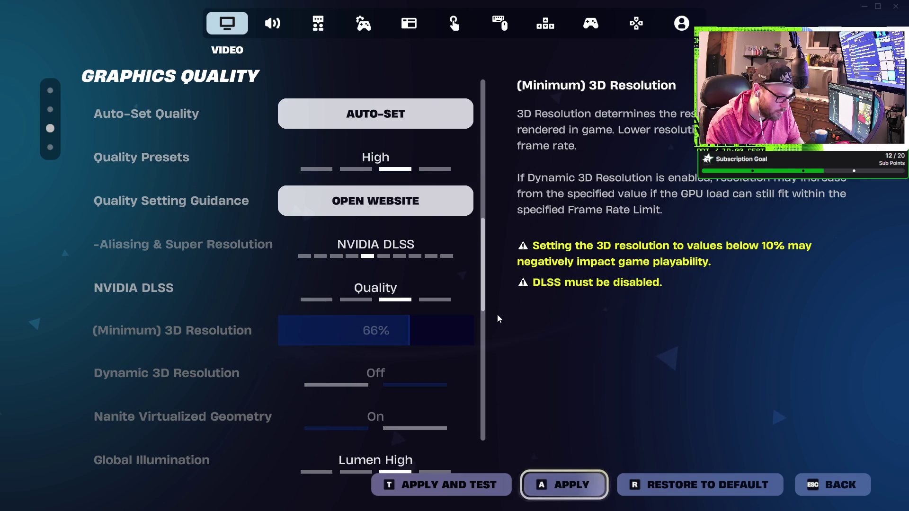
key(a)
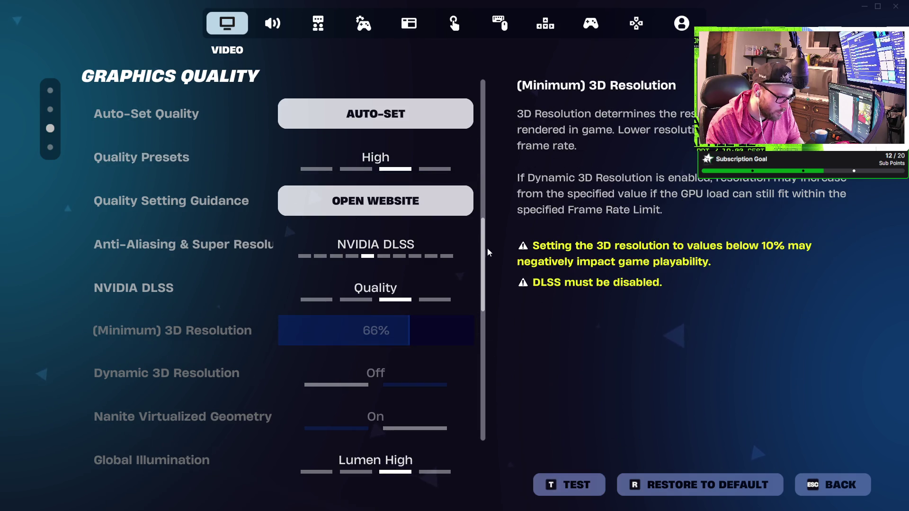
drag(484, 257, 495, 402)
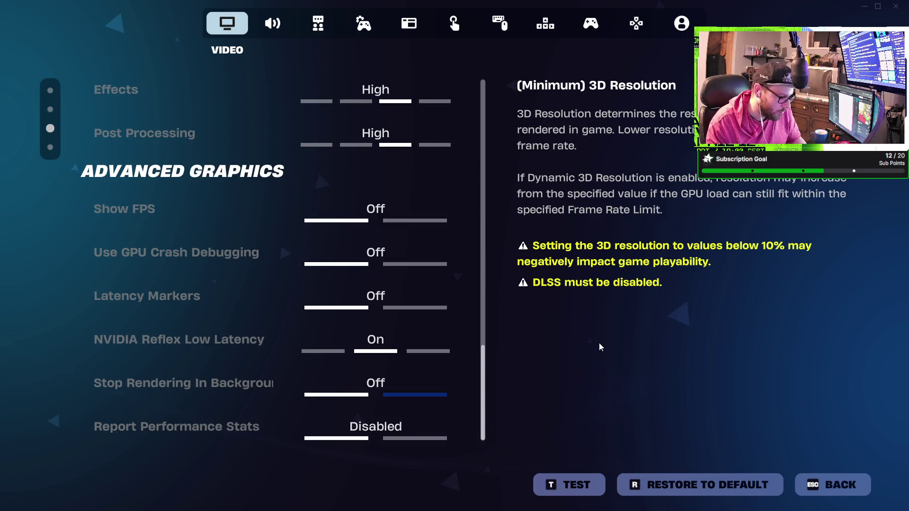
key(Escape)
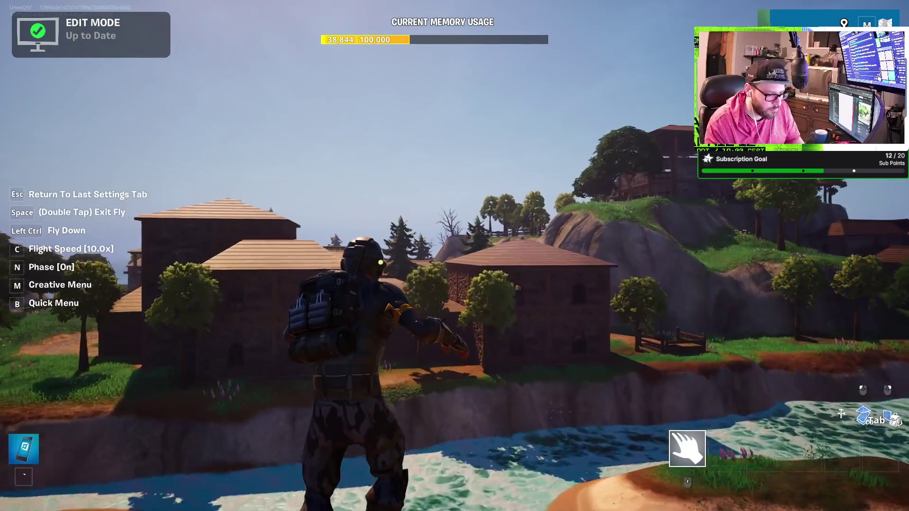
key(Escape)
Start a FortScape game session and look through its Options screen
click(712, 253)
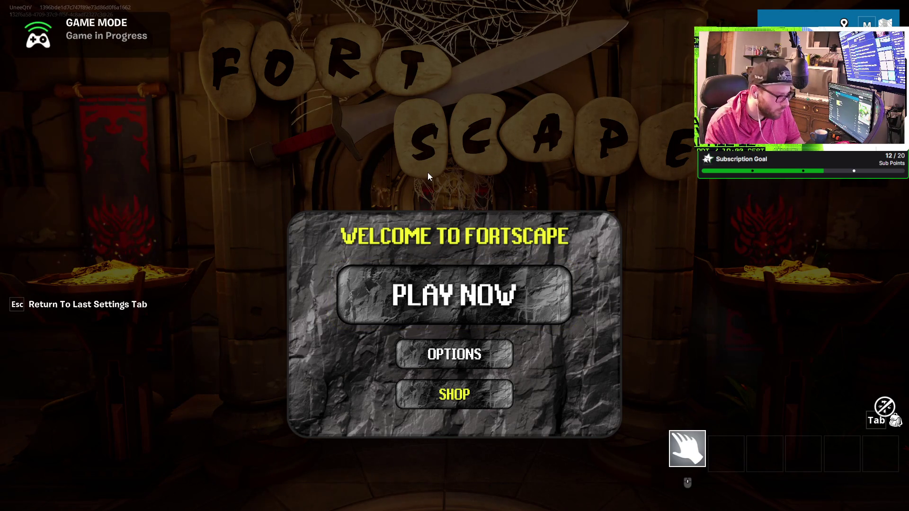
click(470, 358)
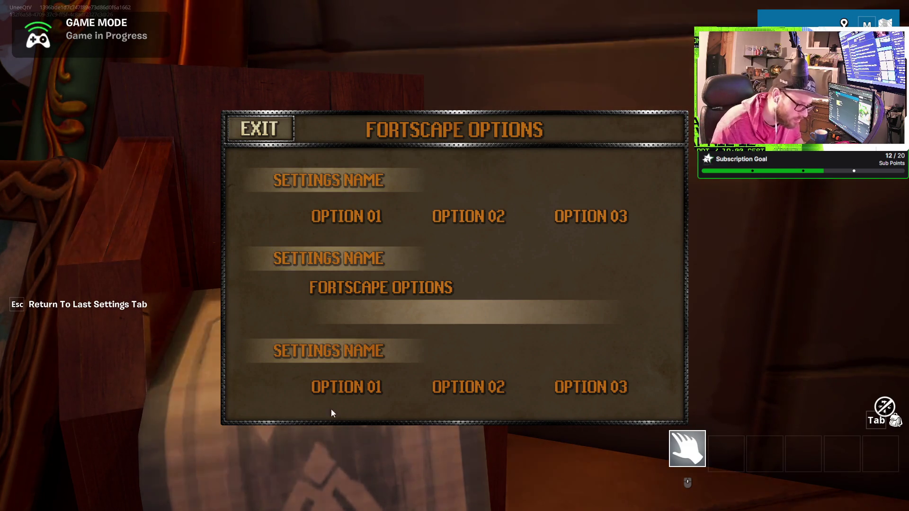
click(264, 134)
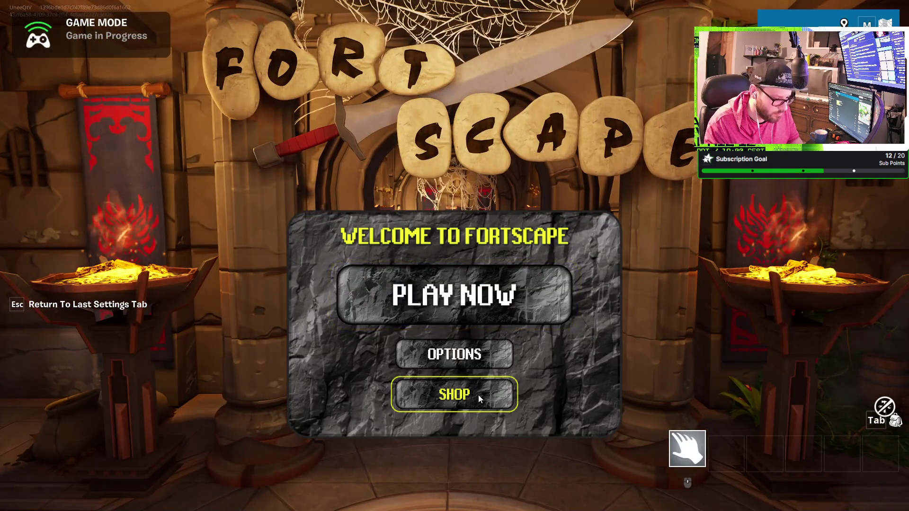
Visit the FortScape shop twice, then start playing from the welcome menu
click(478, 395)
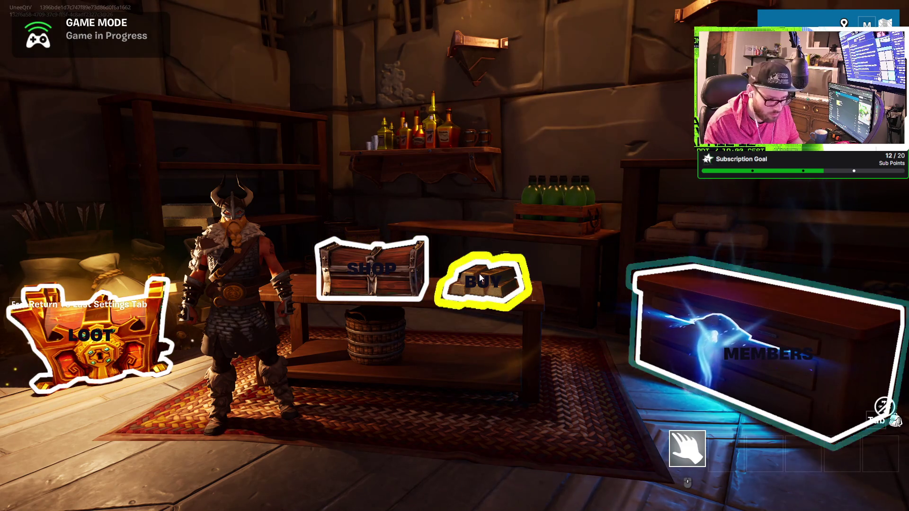
click(144, 324)
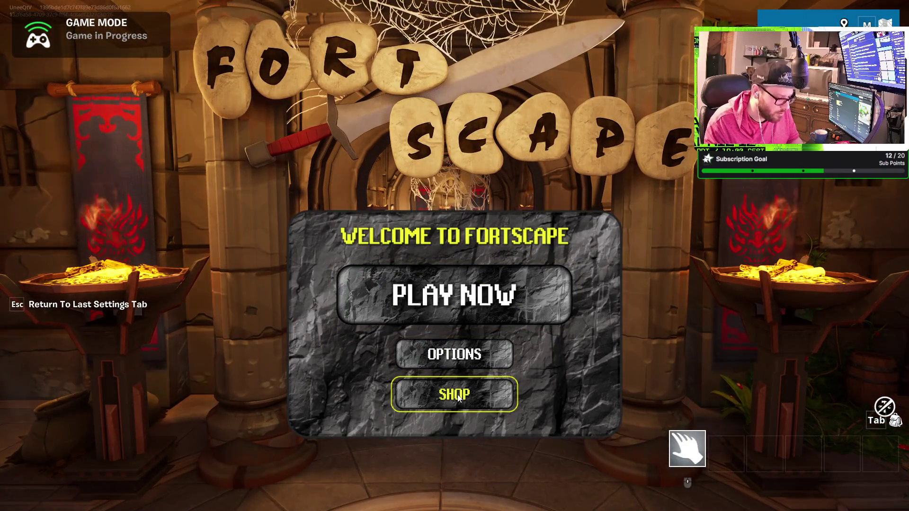
click(458, 397)
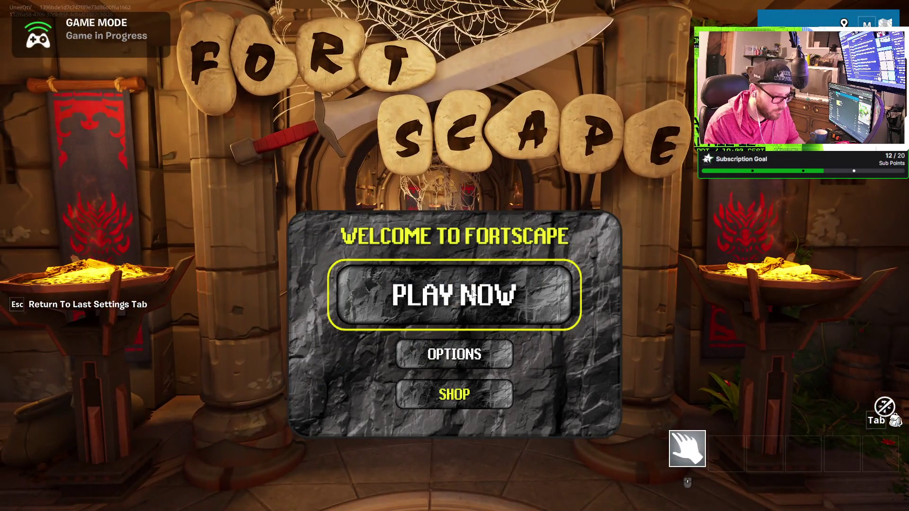
click(472, 294)
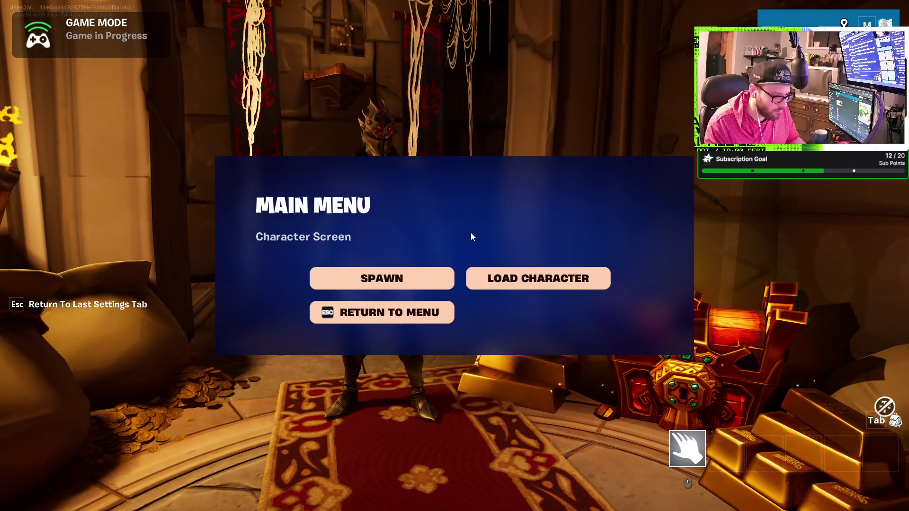
Spawn the character into FortScape and bring up the in-game menu
click(388, 283)
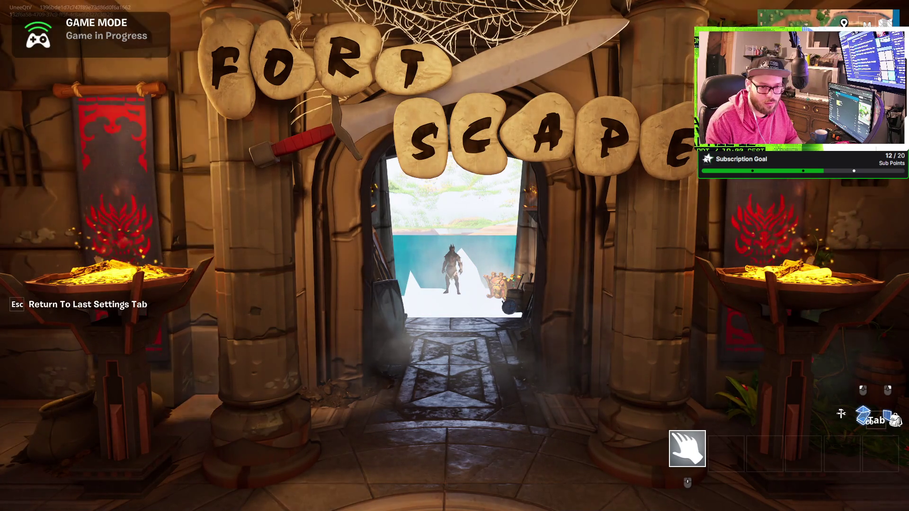
key(Escape)
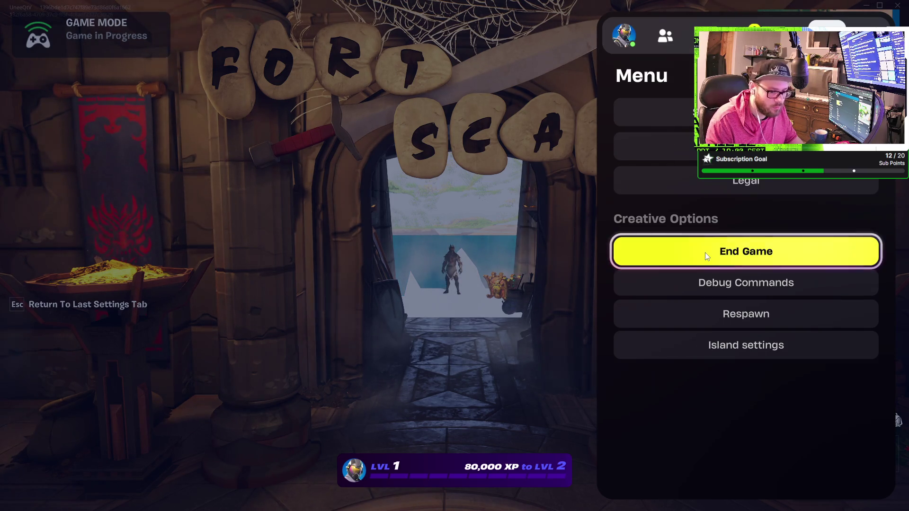
key(Escape)
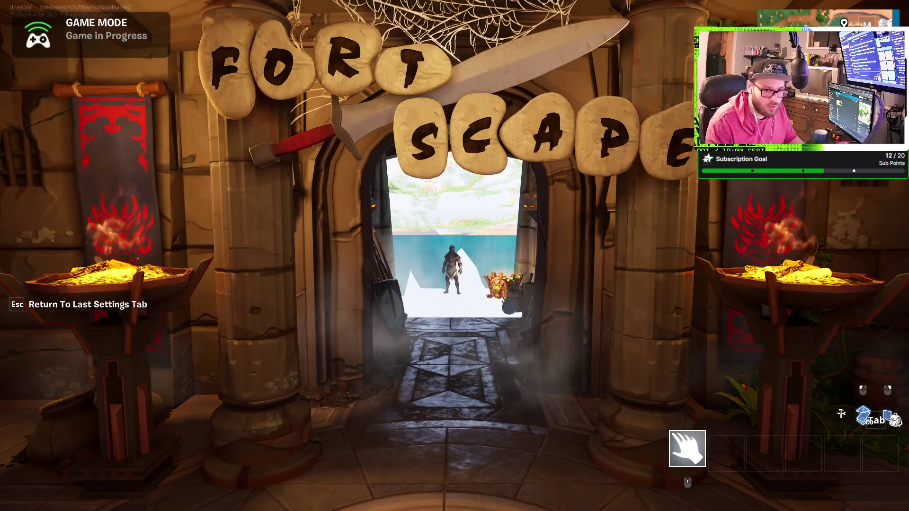
key(Tab)
key(Tab)
key(Escape)
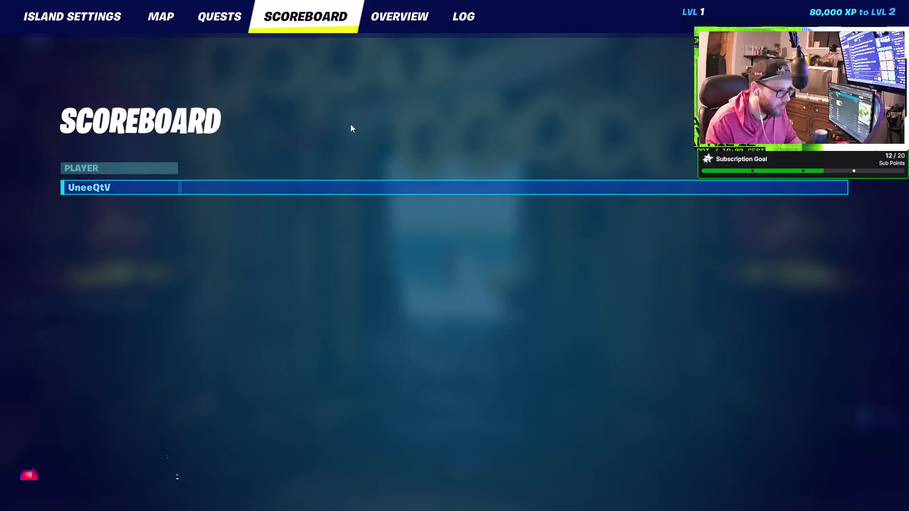
click(152, 18)
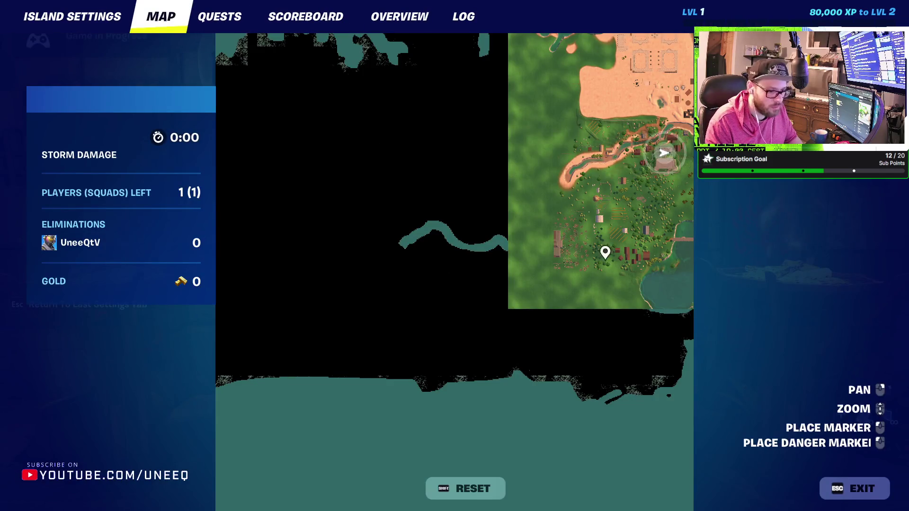
scroll(632, 199, up, 5)
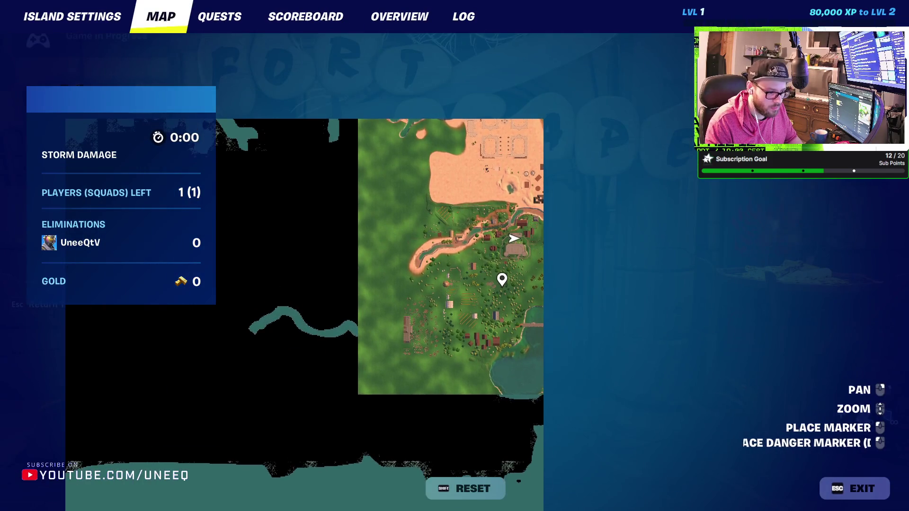
scroll(542, 212, up, 4)
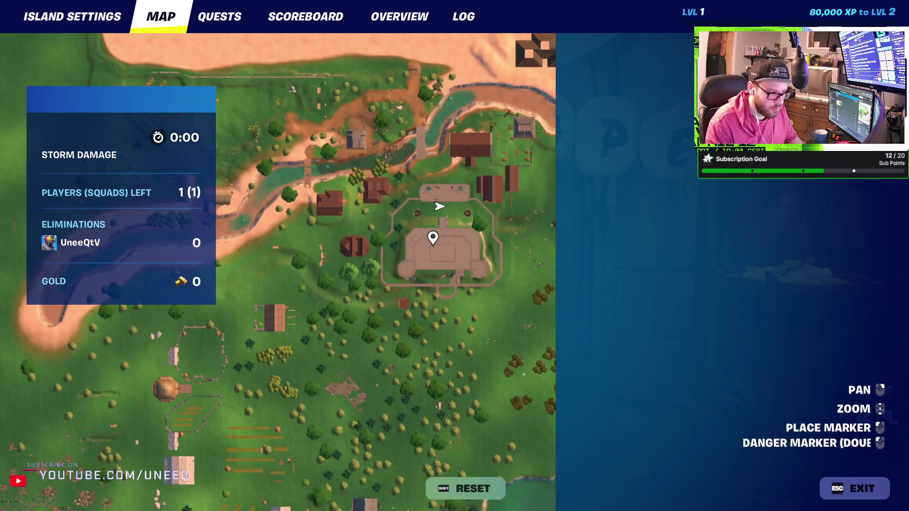
scroll(431, 306, down, 4)
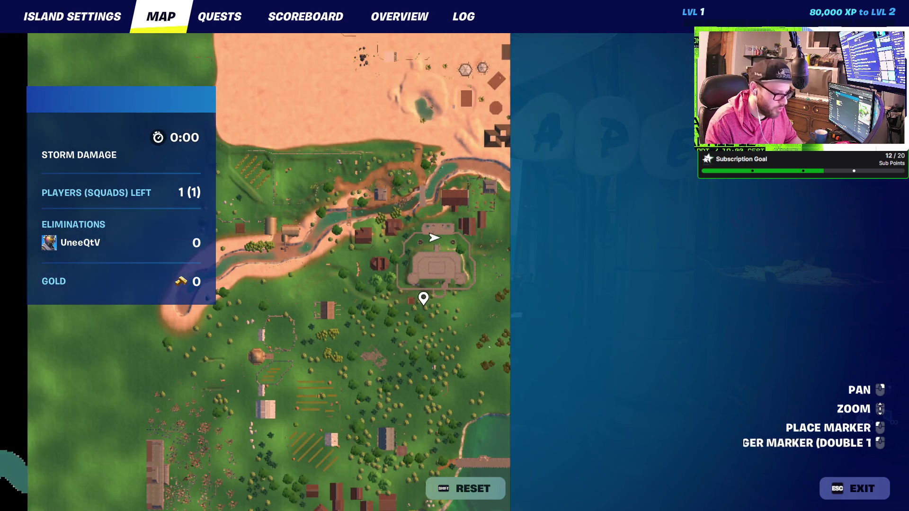
mouse_move(473, 249)
mouse_down()
mouse_move(588, 134)
mouse_move(588, 258)
mouse_move(503, 322)
mouse_move(538, 294)
mouse_move(511, 370)
mouse_move(524, 299)
mouse_move(546, 247)
mouse_move(531, 254)
mouse_move(522, 285)
mouse_up()
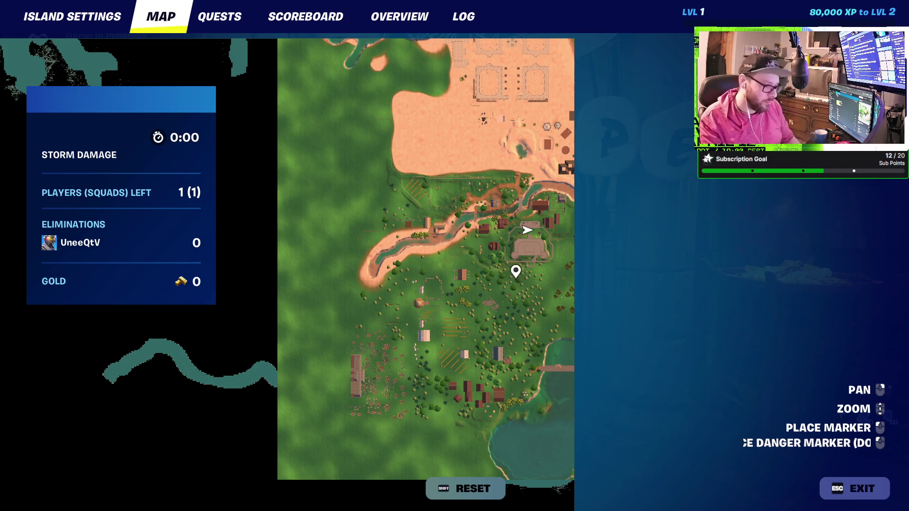
scroll(524, 229, up, 5)
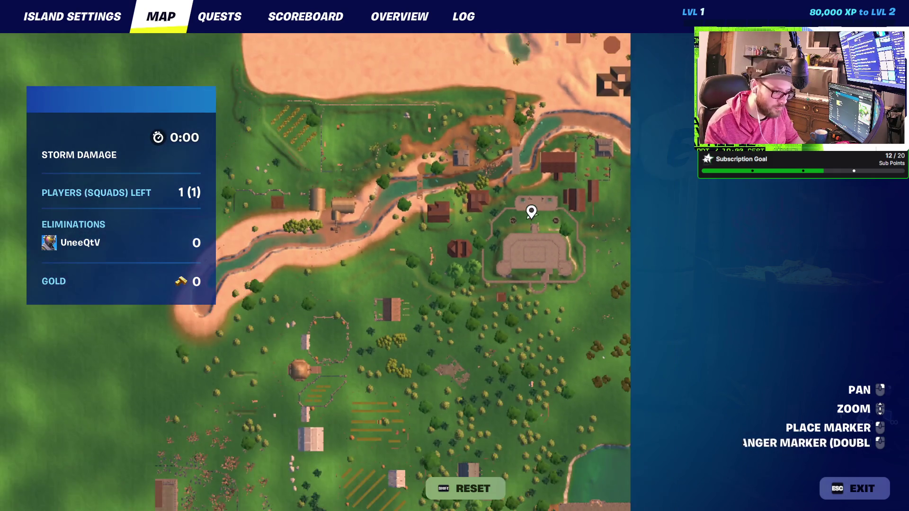
scroll(529, 215, down, 5)
scroll(287, 296, up, 3)
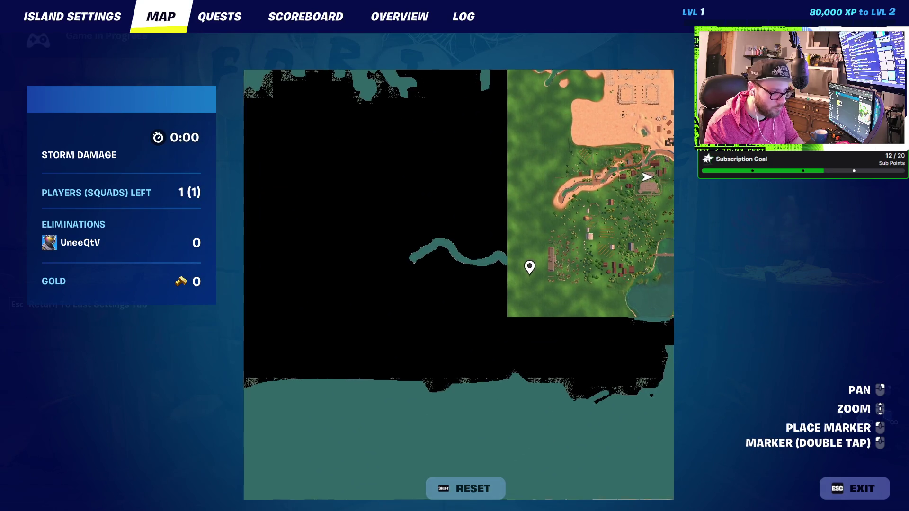
drag(458, 284, 446, 316)
key(Escape)
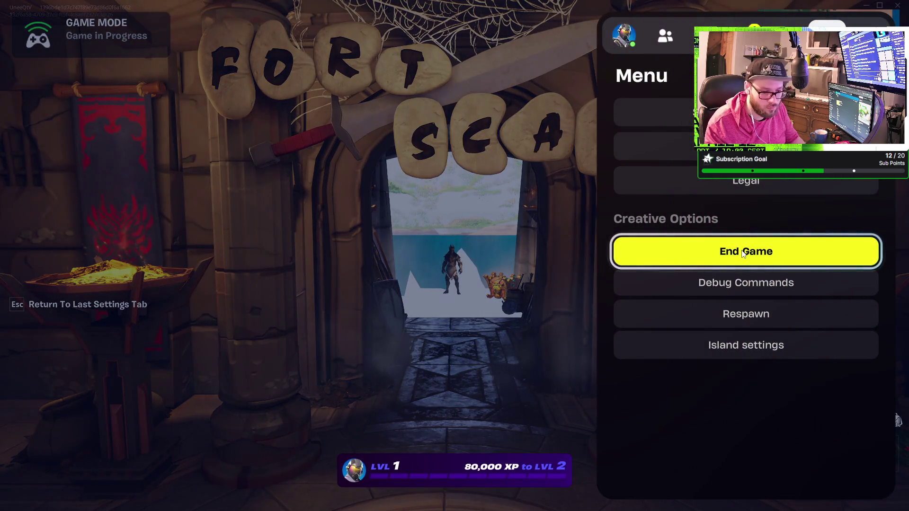
Respawn the player, choose Play Now, and load the saved character
click(746, 315)
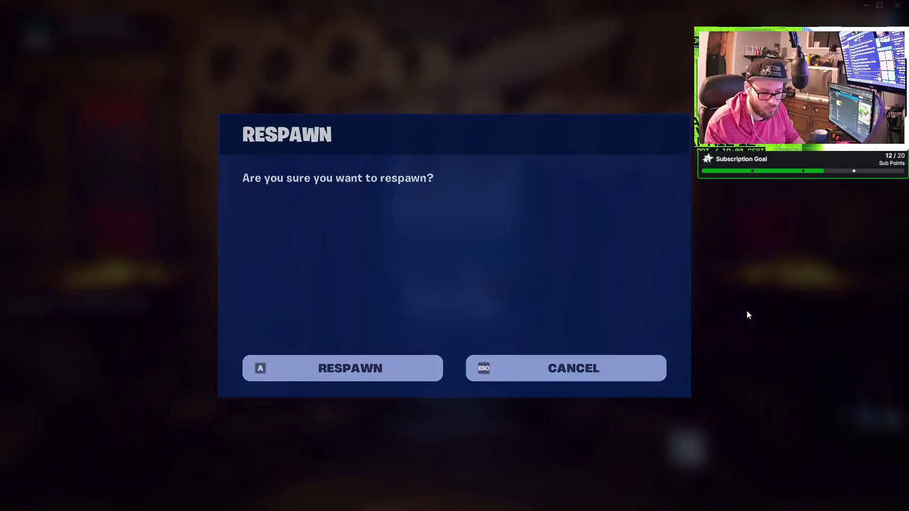
click(378, 368)
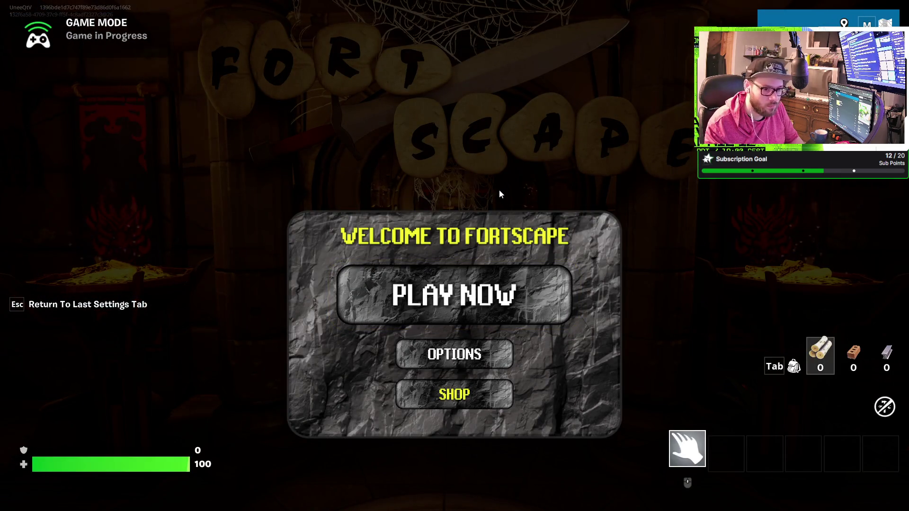
click(478, 289)
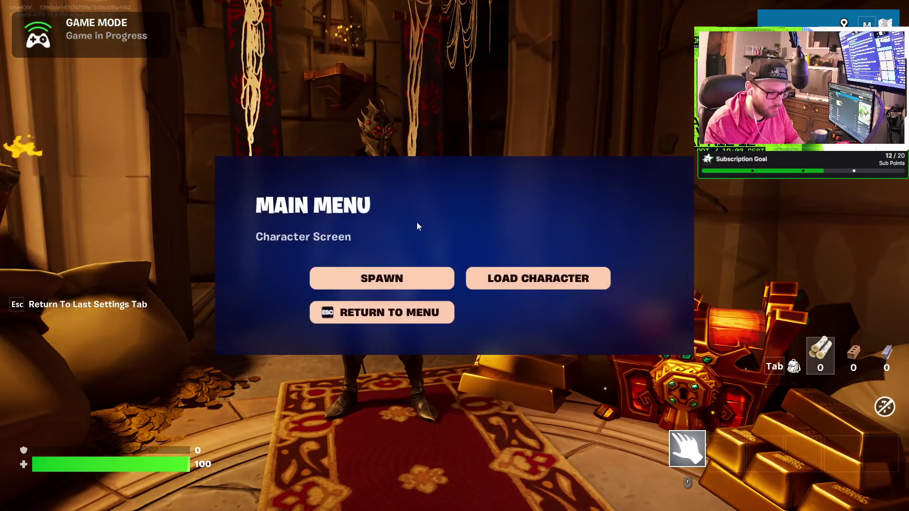
click(514, 279)
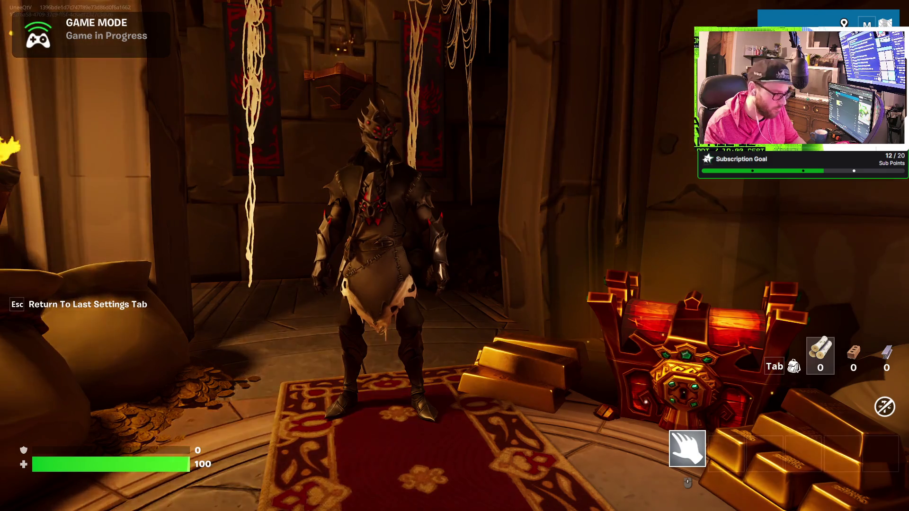
Leave the game through the Escape menu and pick up the hanging banners in the treasure room
key(Escape)
key(Escape)
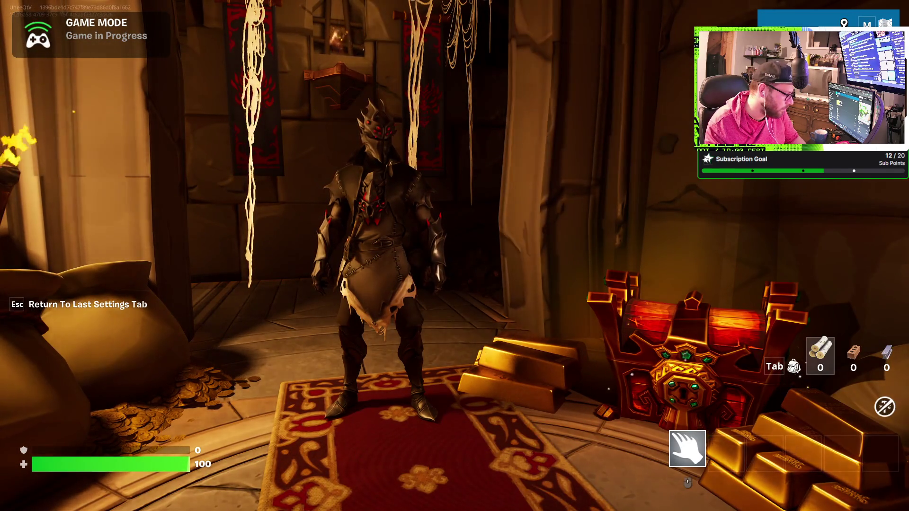
key(Escape)
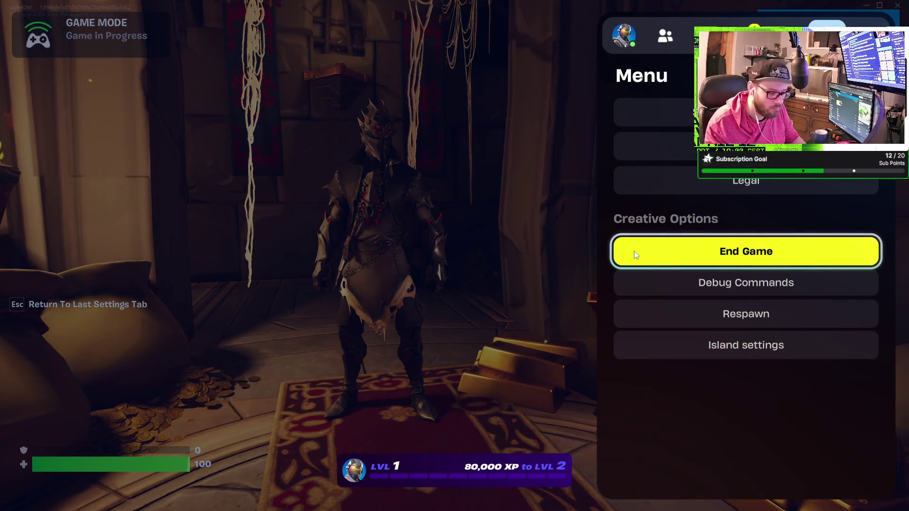
key(Escape)
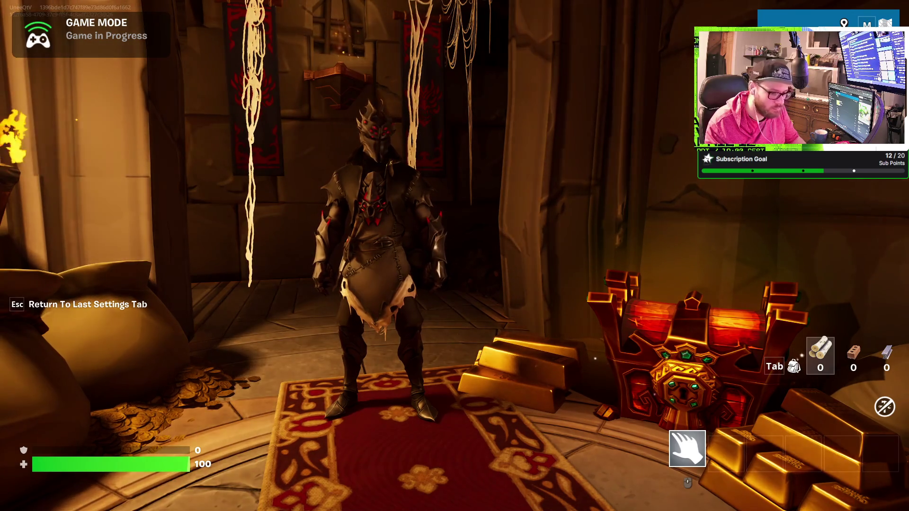
key(Escape)
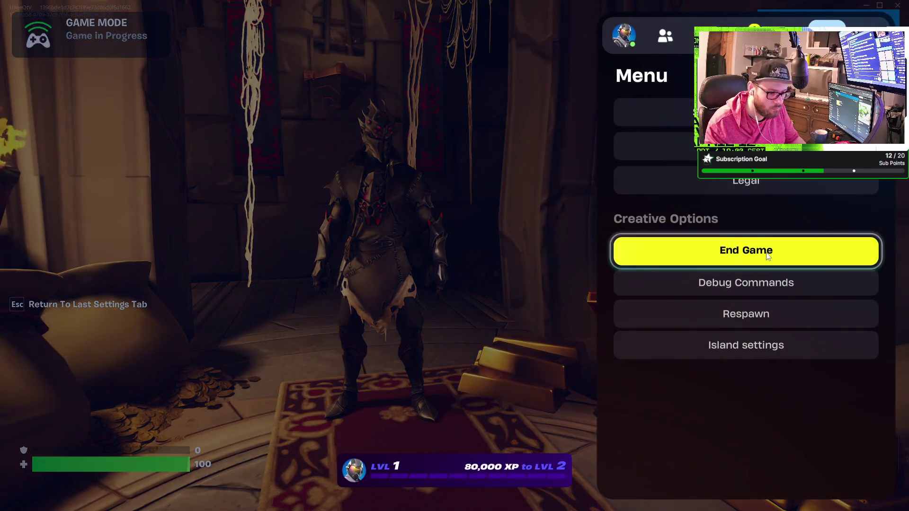
key(Escape)
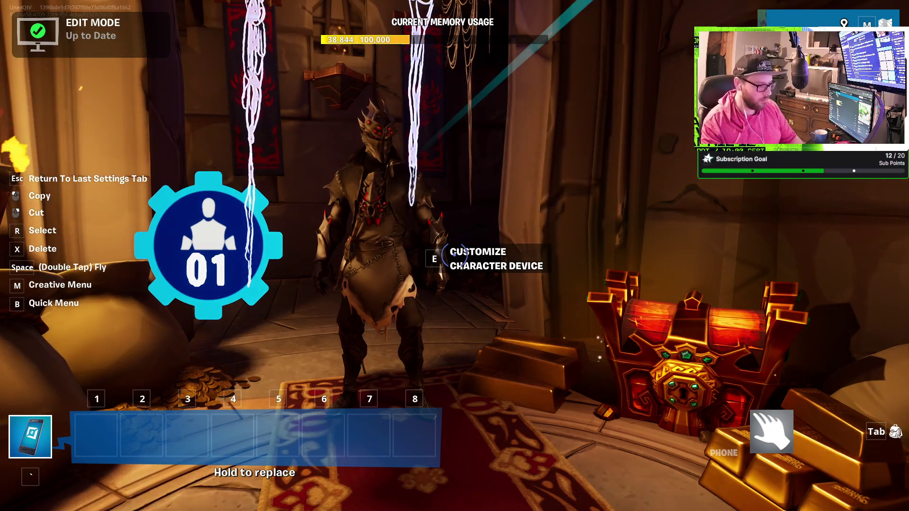
click(453, 255)
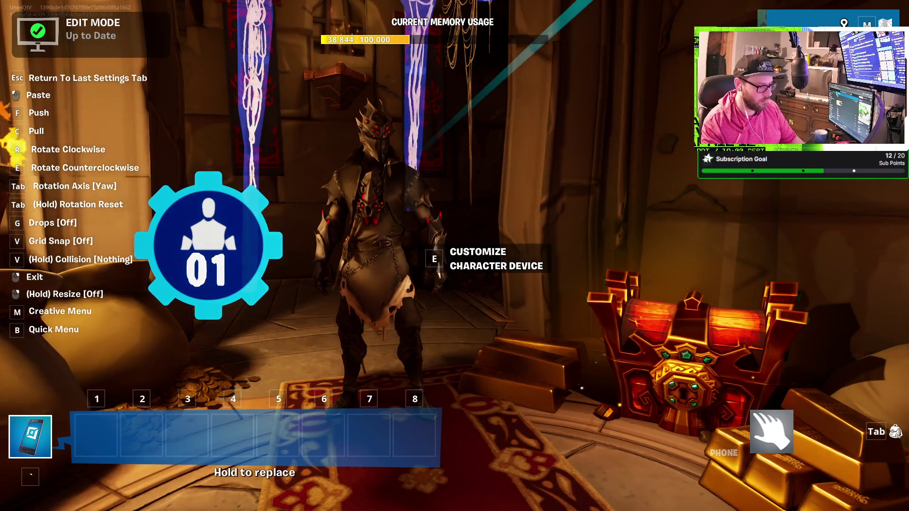
Place the hanging banners back down, then cancel the Quit Fortnite prompt from the Creative menu
click(453, 255)
key(Escape)
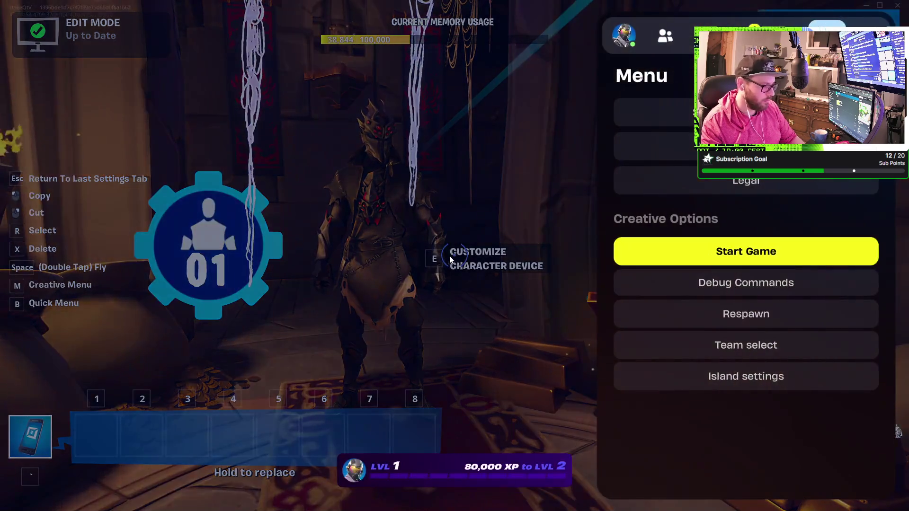
click(897, 5)
key(Escape)
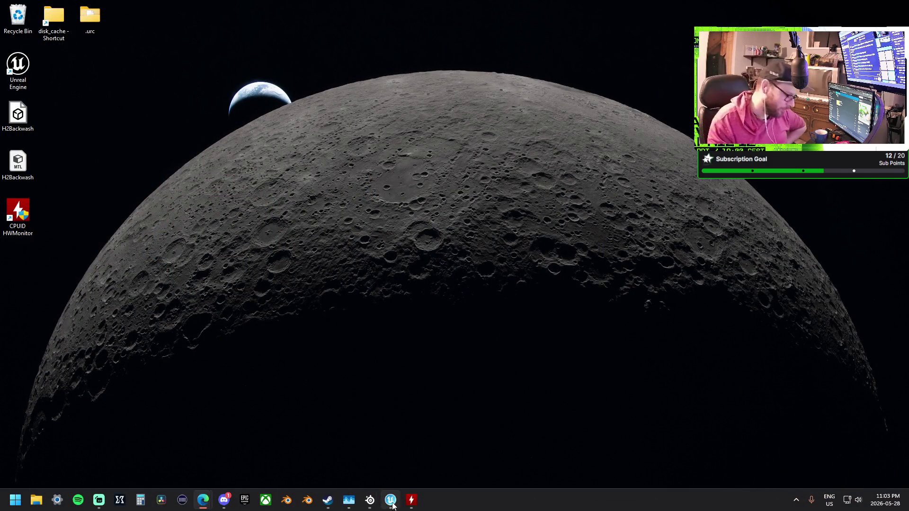
Restore the FortScape editor window and swing the view up to face the tower and lake
mouse_move(389, 502)
click(388, 456)
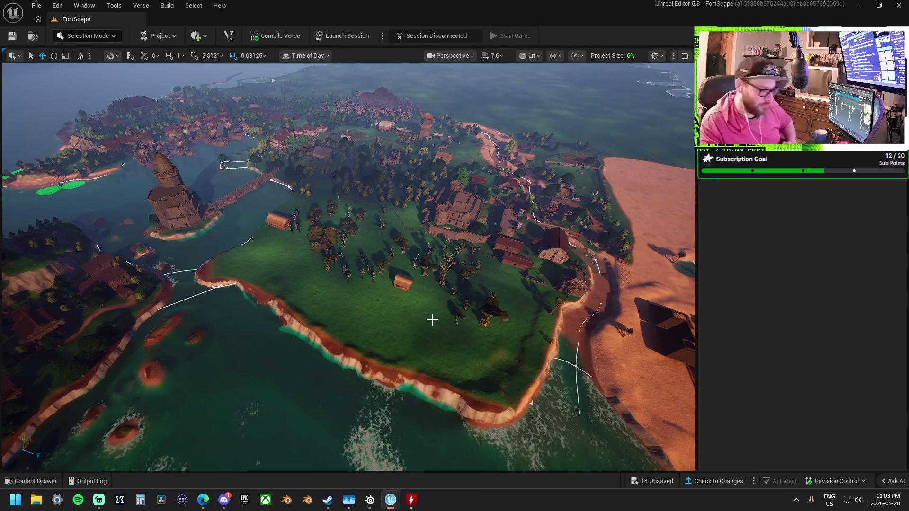
mouse_move(516, 310)
mouse_down()
mouse_move(284, 303)
mouse_move(284, 341)
mouse_move(265, 303)
mouse_up()
mouse_move(450, 227)
mouse_down()
mouse_move(440, 223)
mouse_move(450, 226)
mouse_up()
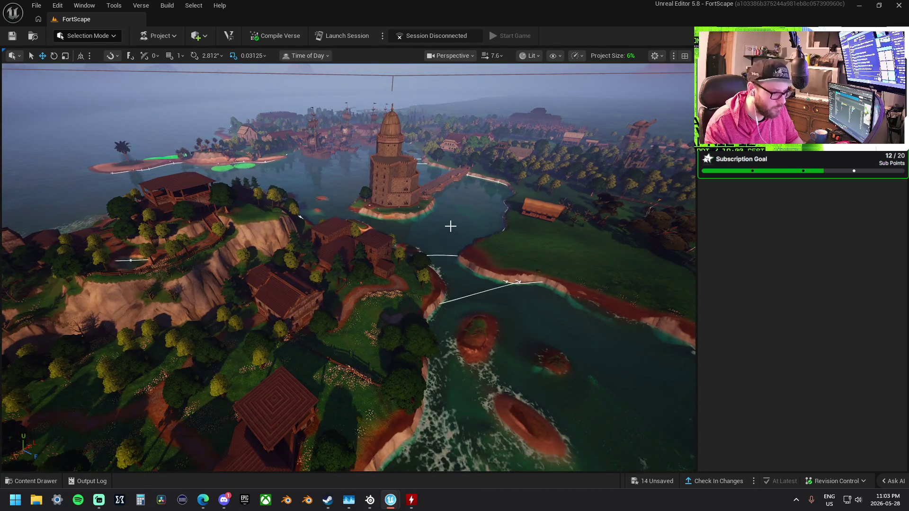
Save all 14 unsaved landscape changes with Save Selected
click(644, 483)
click(543, 356)
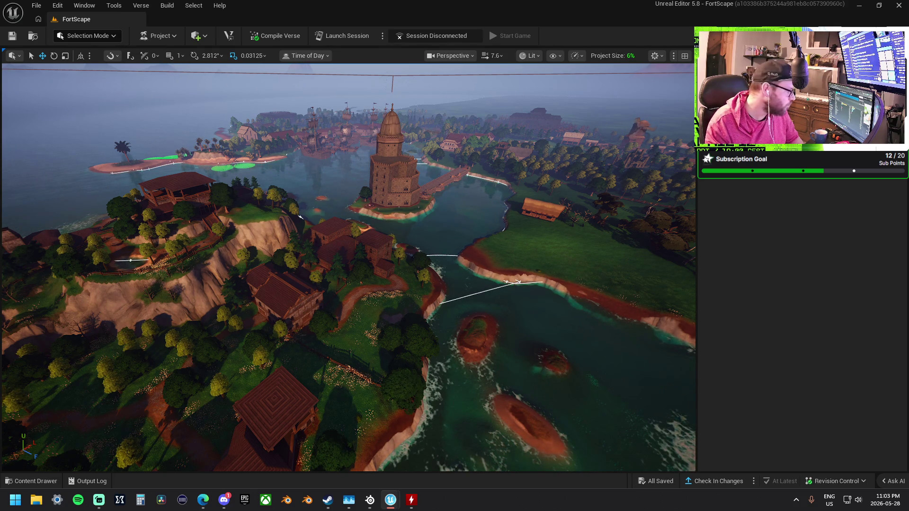
drag(355, 114, 350, 175)
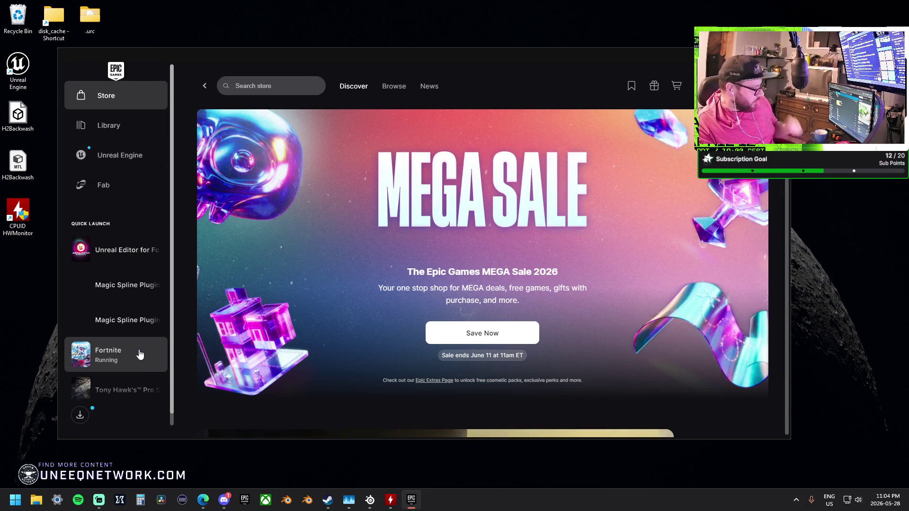
Switch to the Epic Games Launcher from the taskbar to check Fortnite's Running status
mouse_move(351, 506)
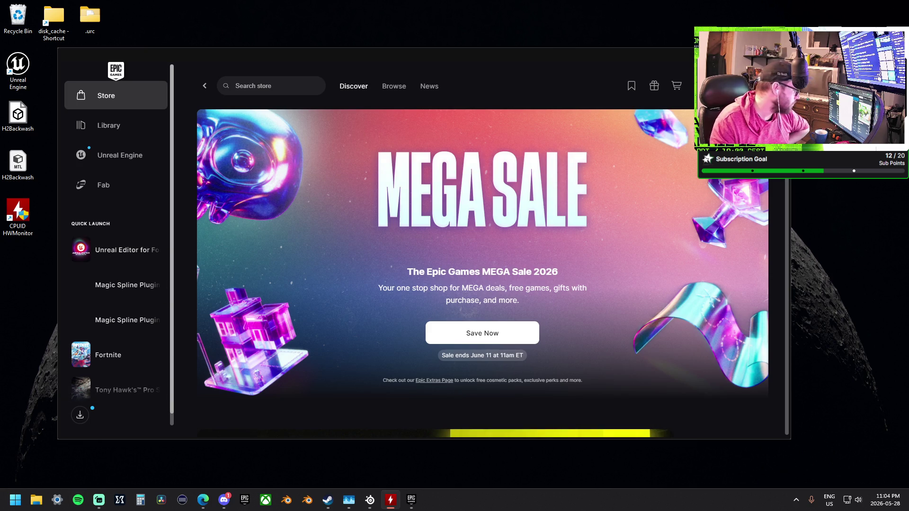
click(202, 499)
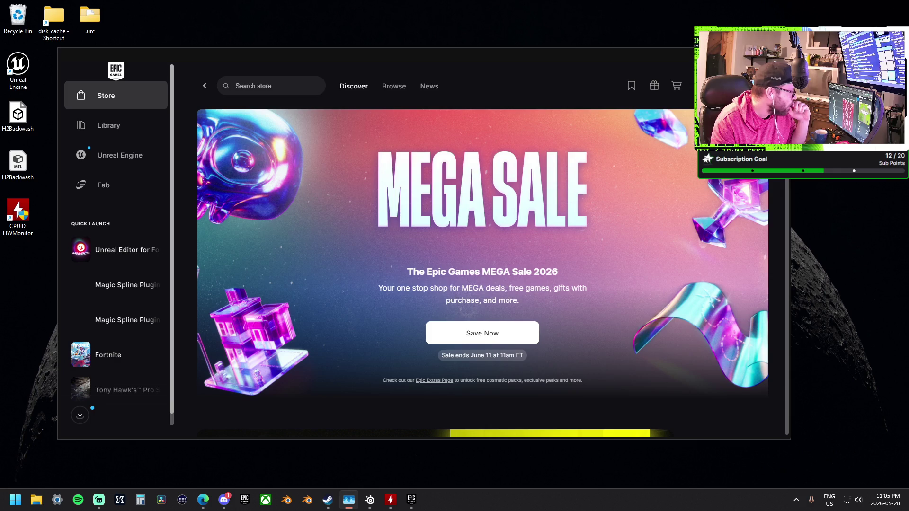
Launch Unreal Editor for Fortnite and open FortScape from Recent Projects
click(121, 254)
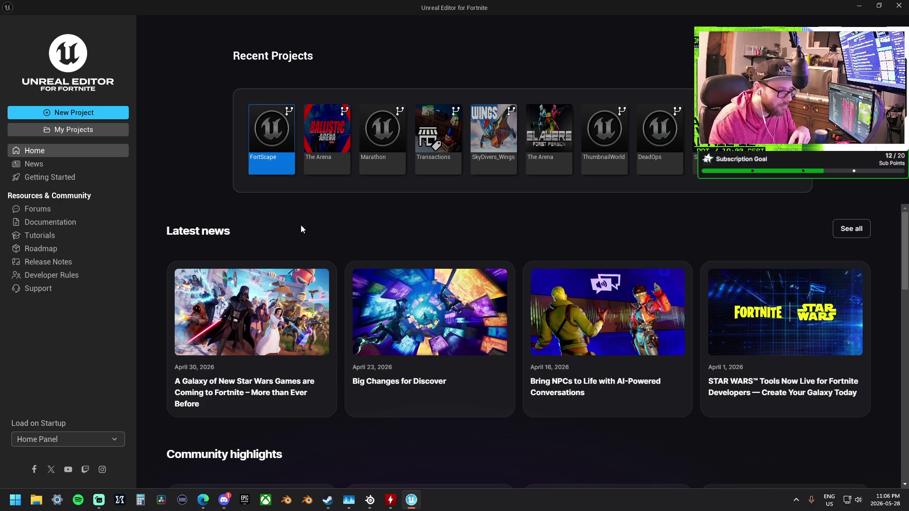
double_click(273, 170)
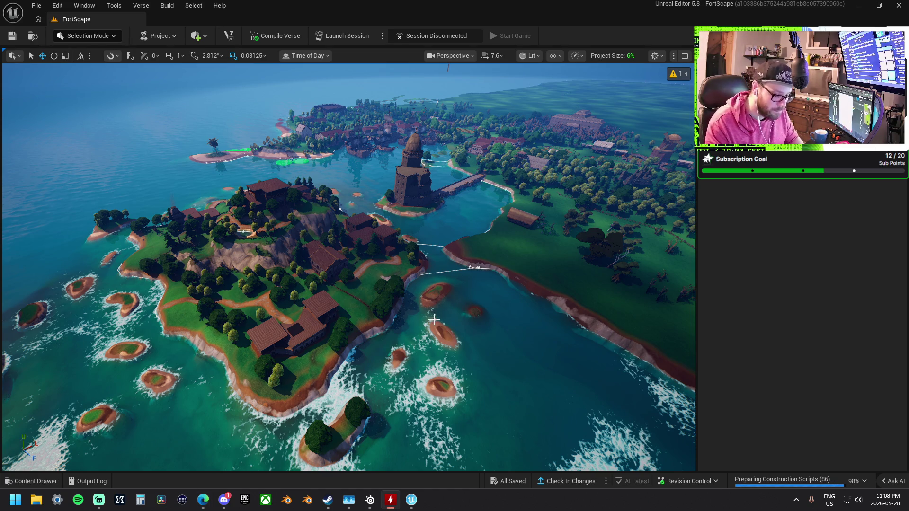
key(w)
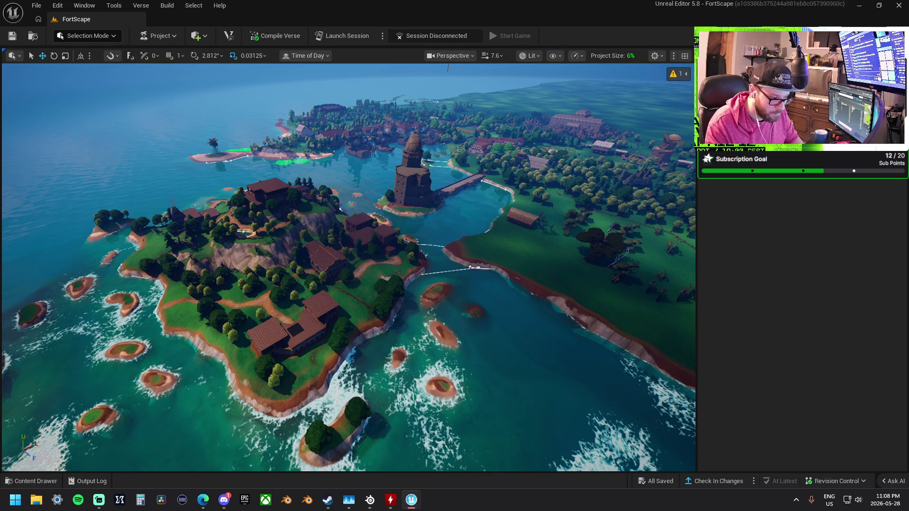
key(w)
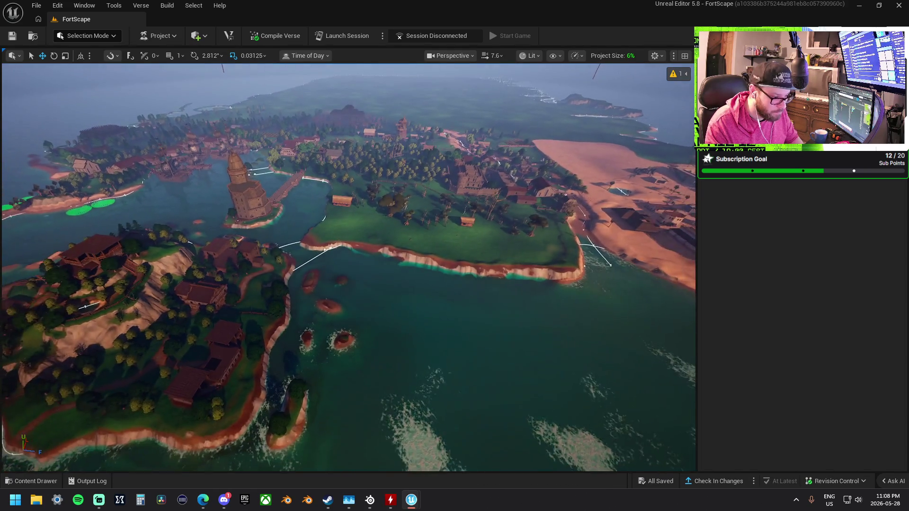
key(w)
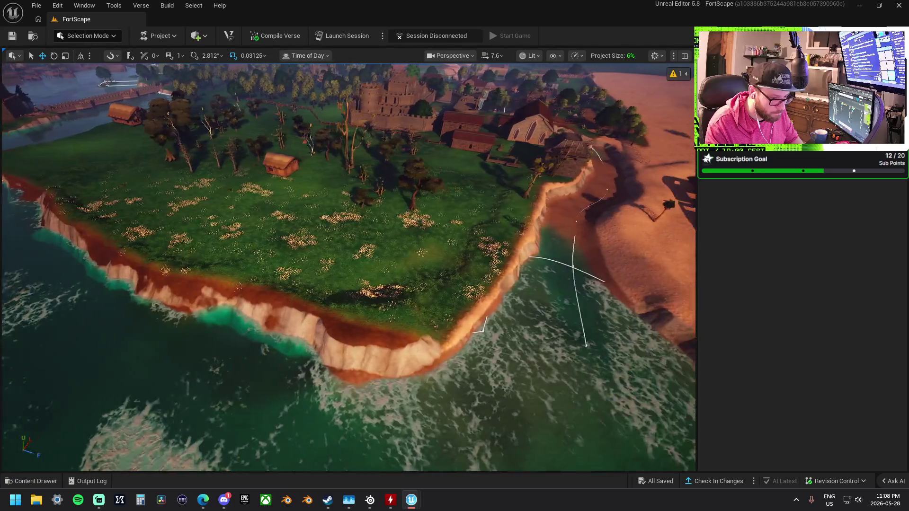
key(w)
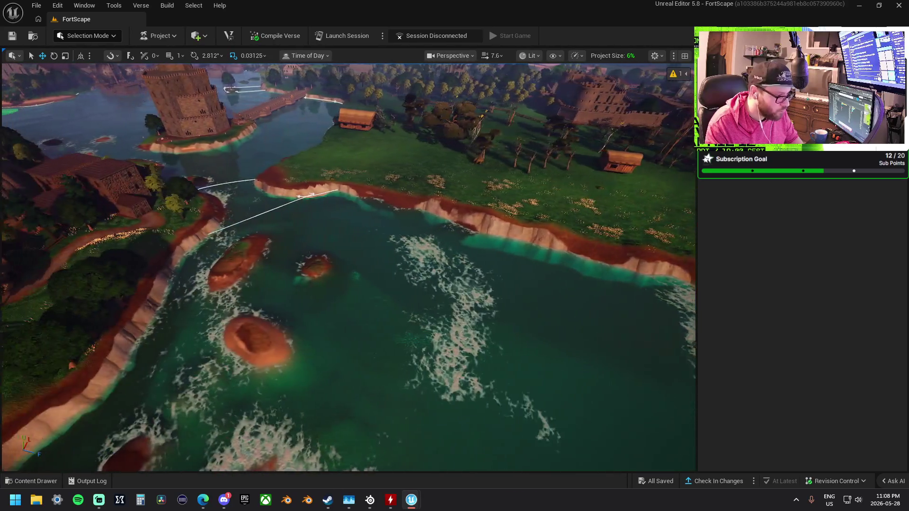
key(w)
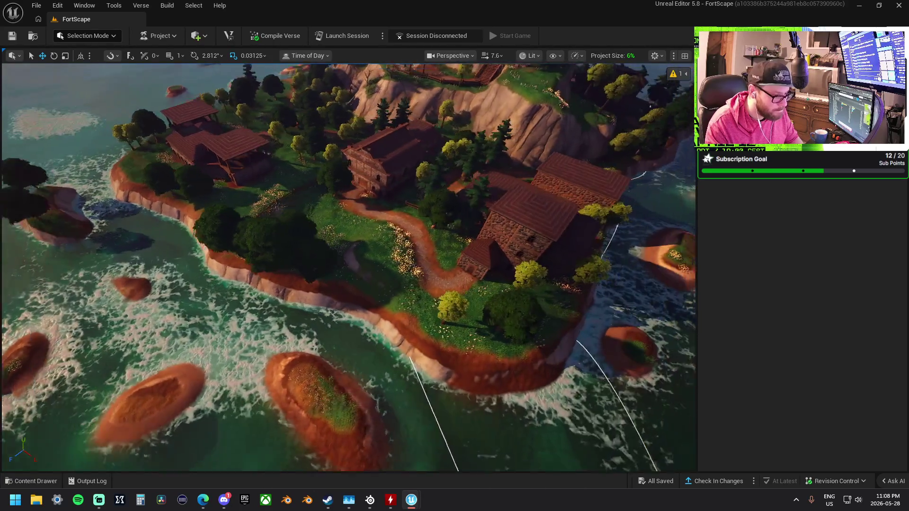
key(w)
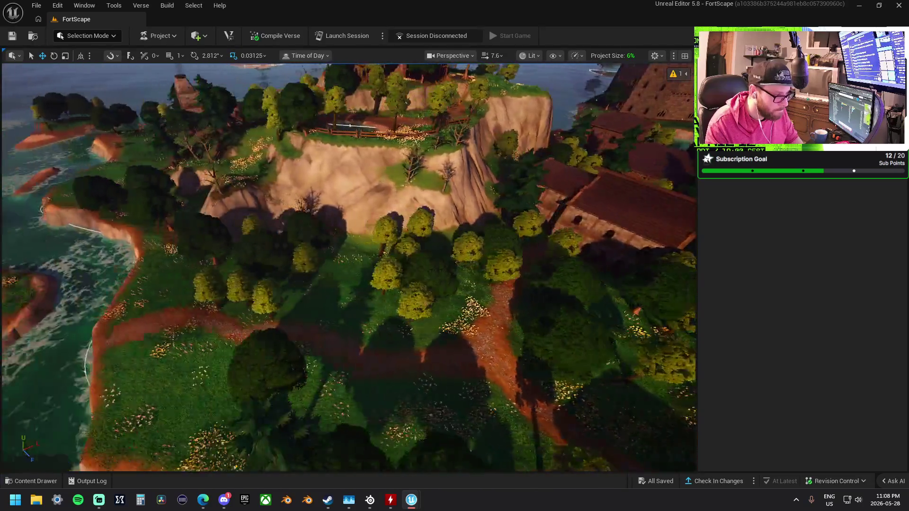
key(w)
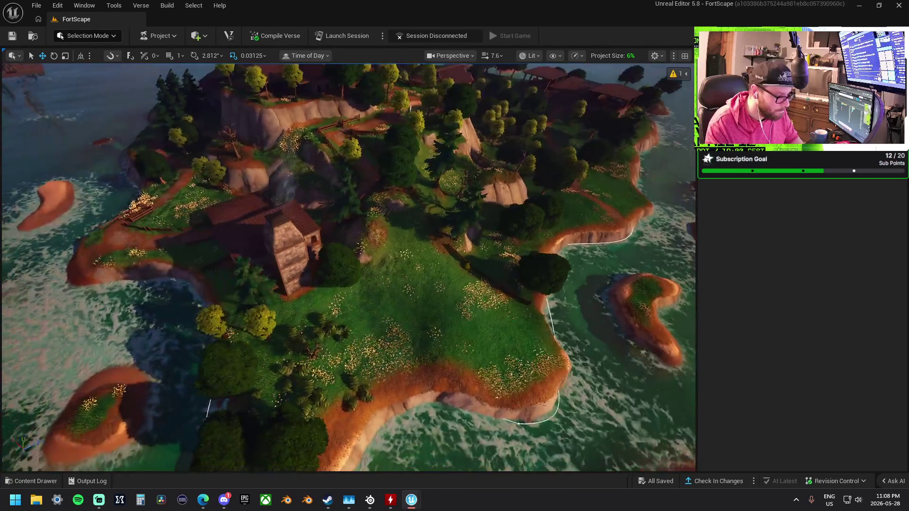
key(w)
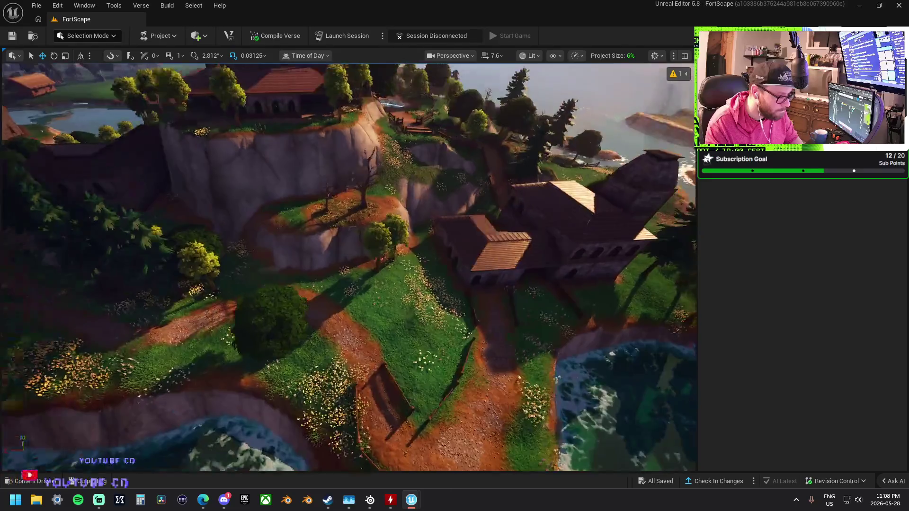
key(w)
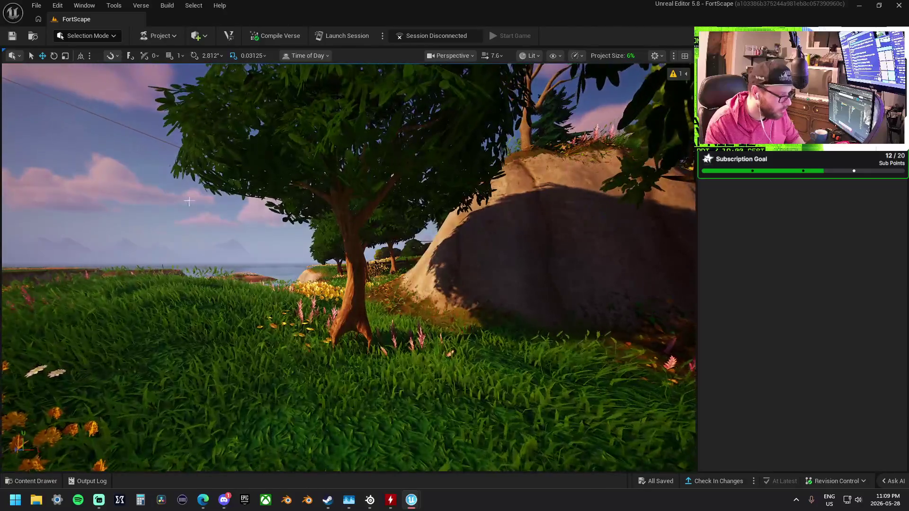
click(88, 35)
key(Escape)
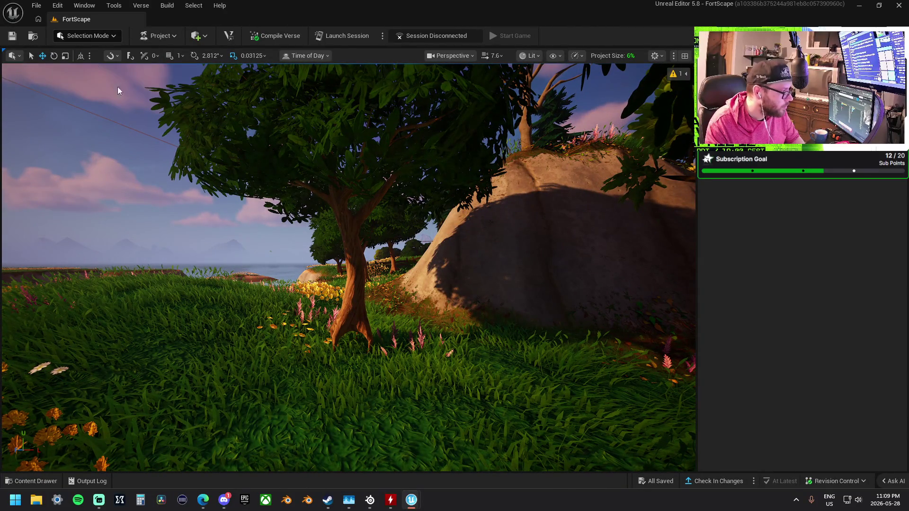
key(shift+2)
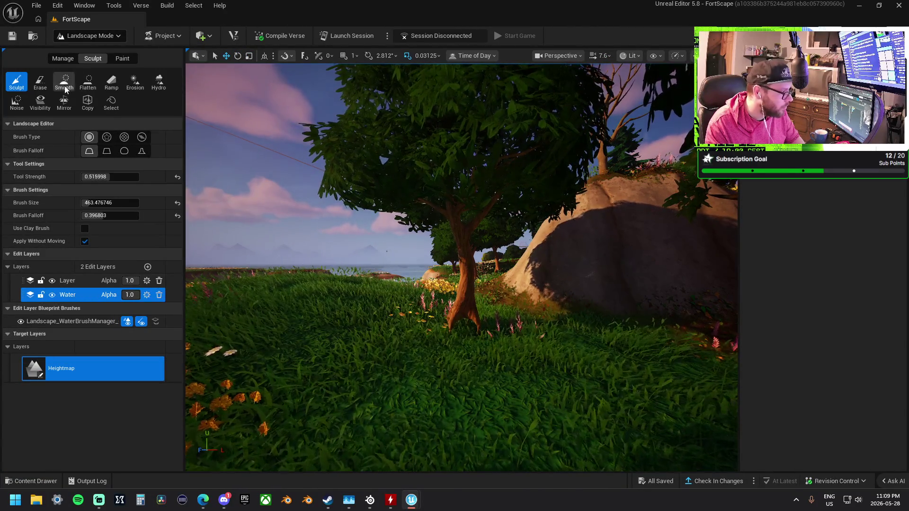
Raise the ground slightly near the flowers by the tree, then frame the rock, tree and flower patch
mouse_move(468, 321)
mouse_down()
mouse_move(487, 353)
mouse_move(492, 328)
mouse_up()
scroll(492, 328, up, 10)
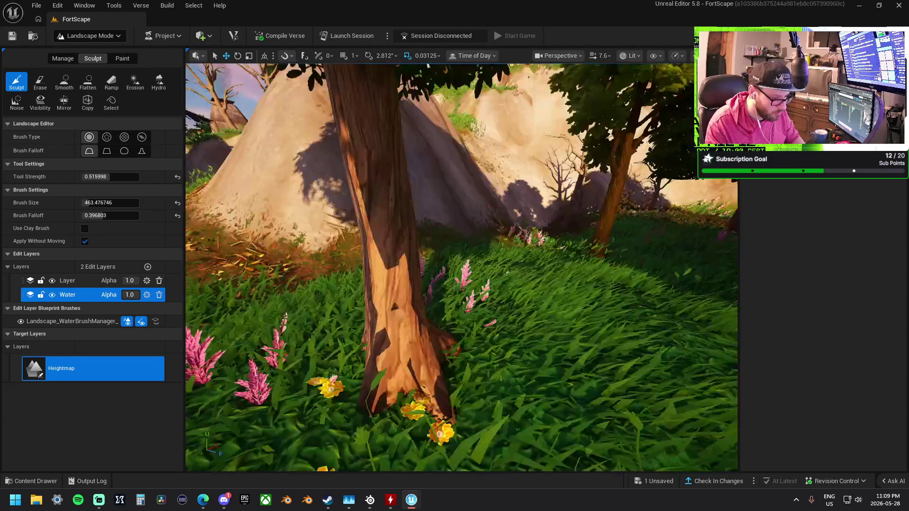
scroll(461, 268, down, 10)
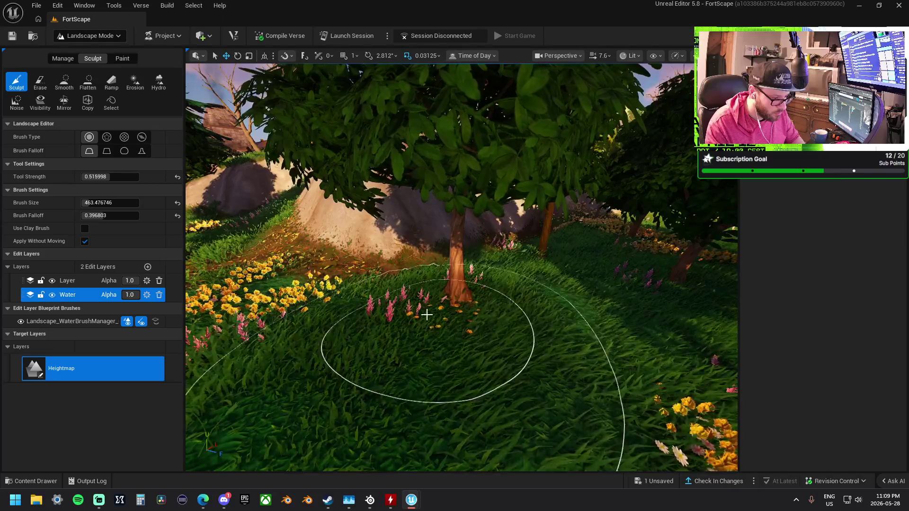
key(s)
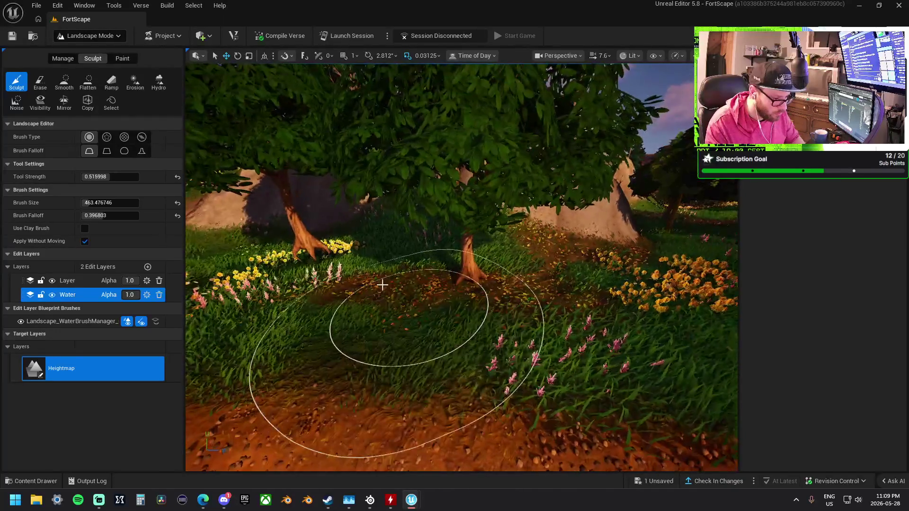
key(w)
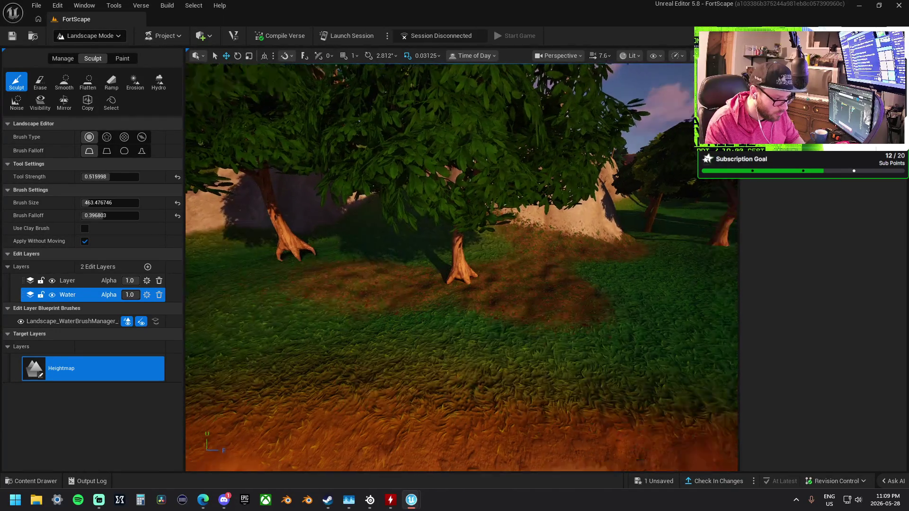
key(w)
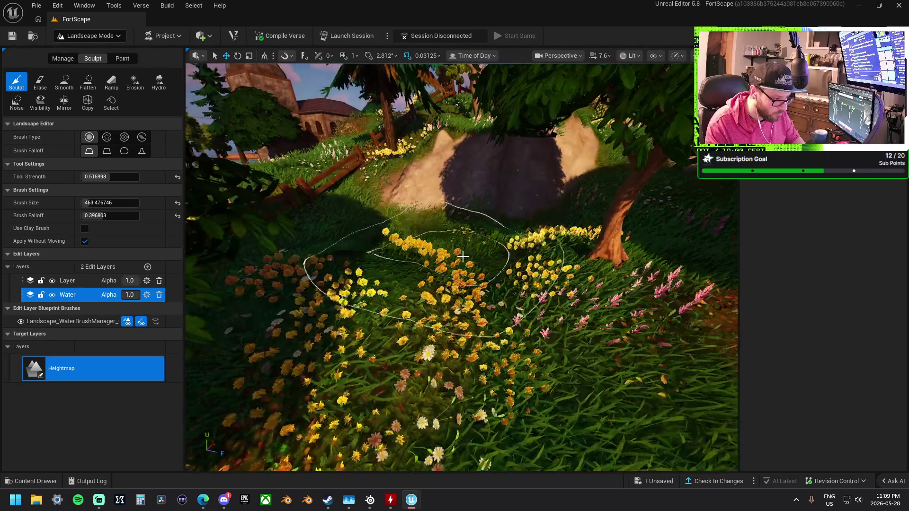
key(w)
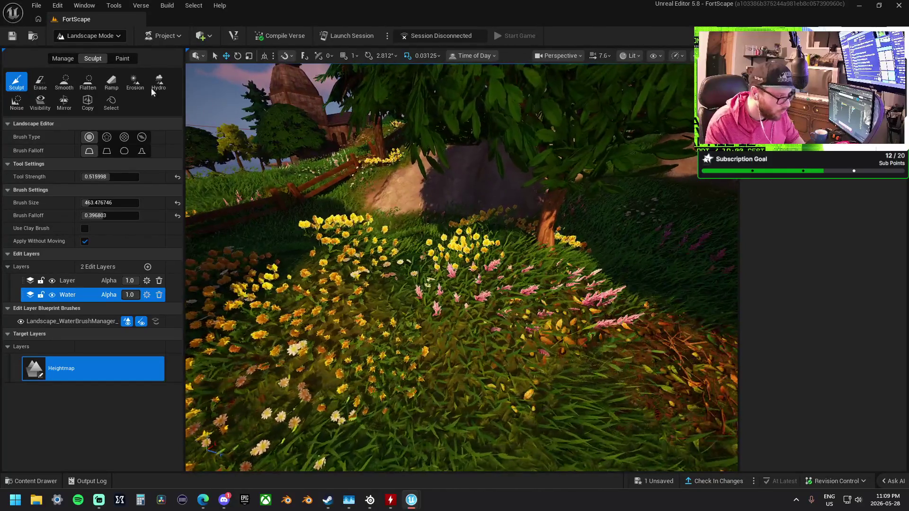
click(64, 81)
Smooth the raised ground around the rock and flowers
mouse_move(321, 258)
mouse_down()
mouse_move(498, 268)
mouse_move(286, 274)
mouse_up()
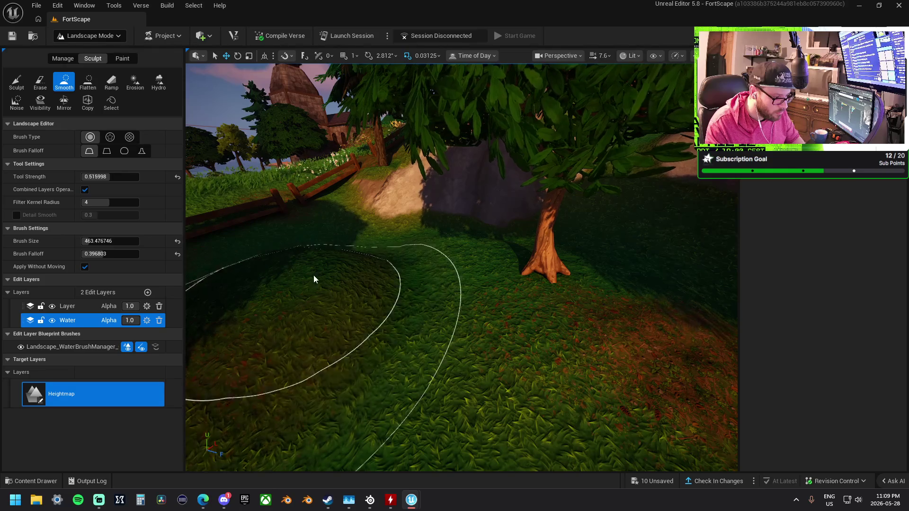
key(w)
key(w)
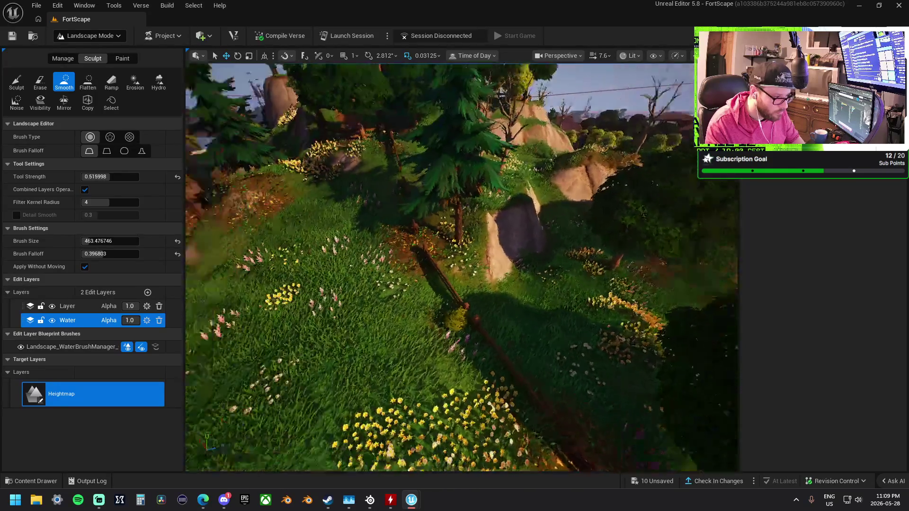
key(w)
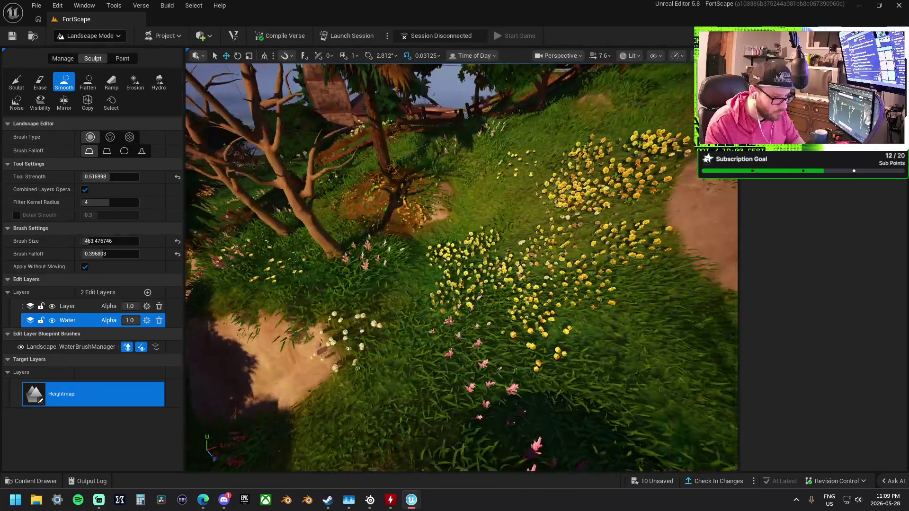
key(w)
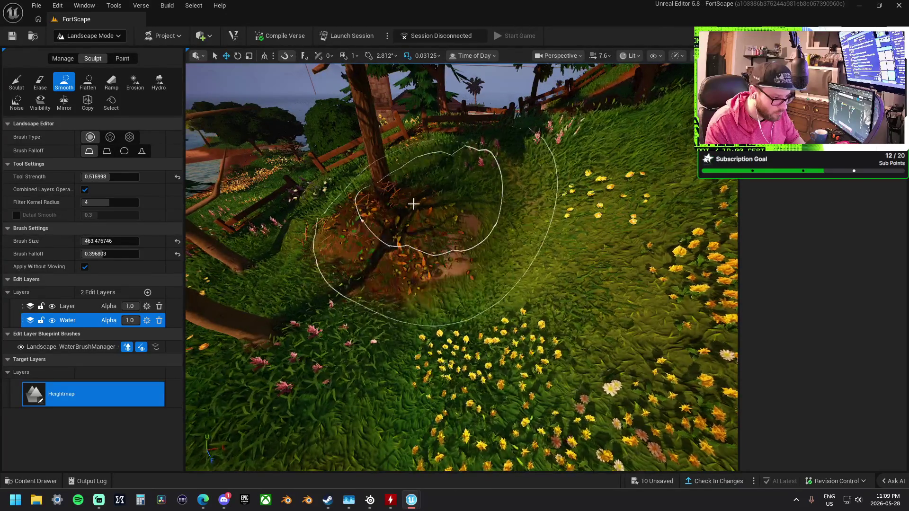
Make 'Layer' the active edit layer and fly along the dirt path inspecting the terrain
click(72, 308)
key(w)
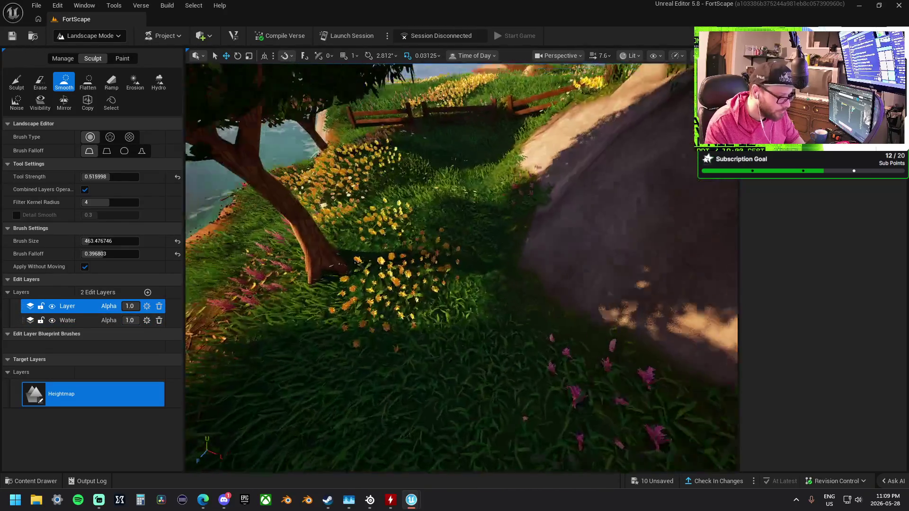
key(s)
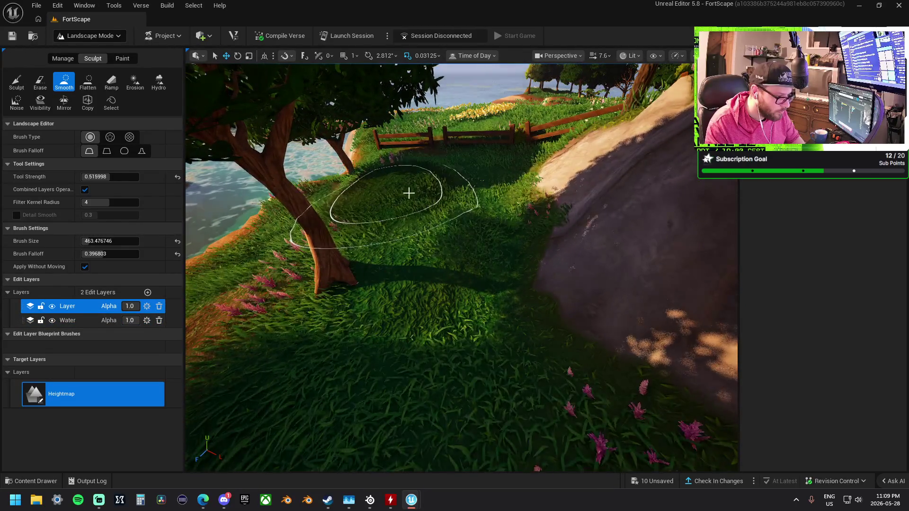
key(s)
key(w)
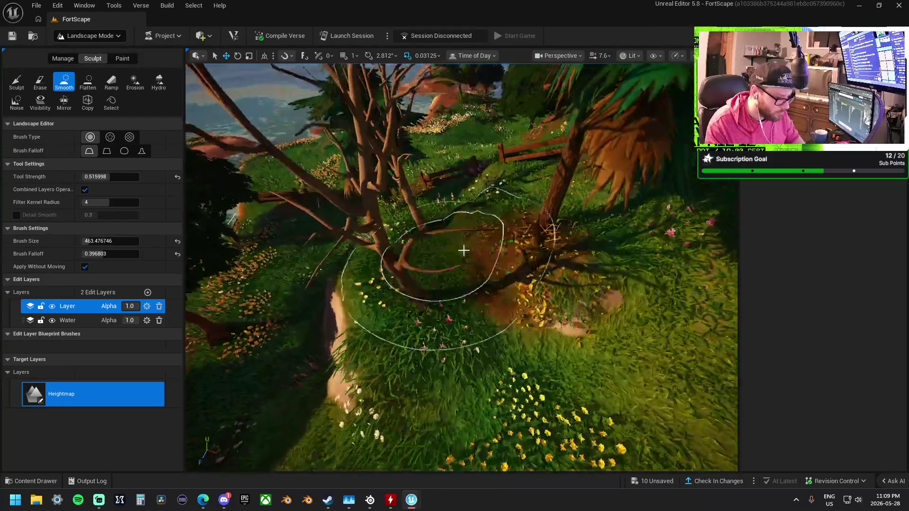
key(w)
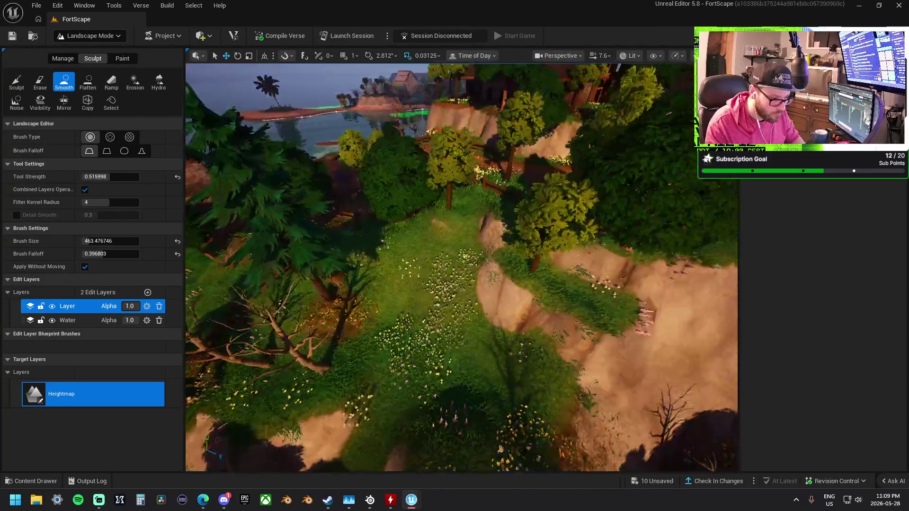
key(w)
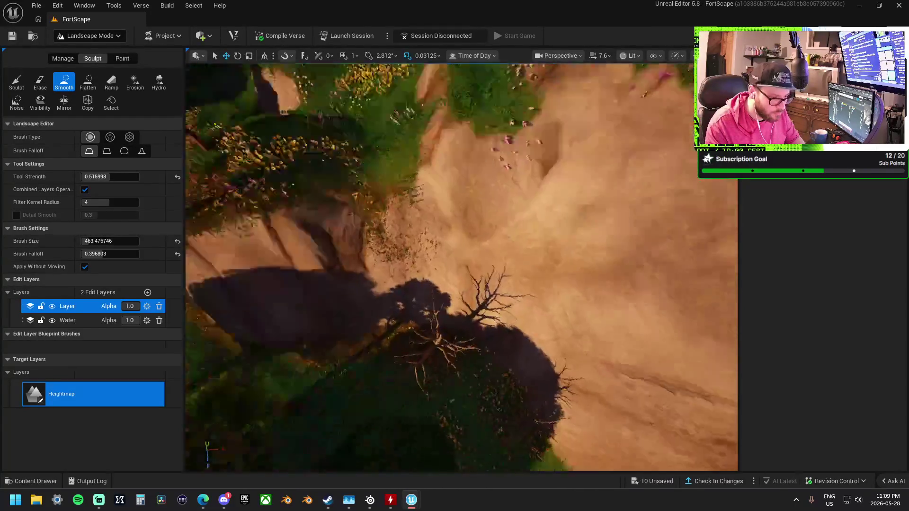
key(s)
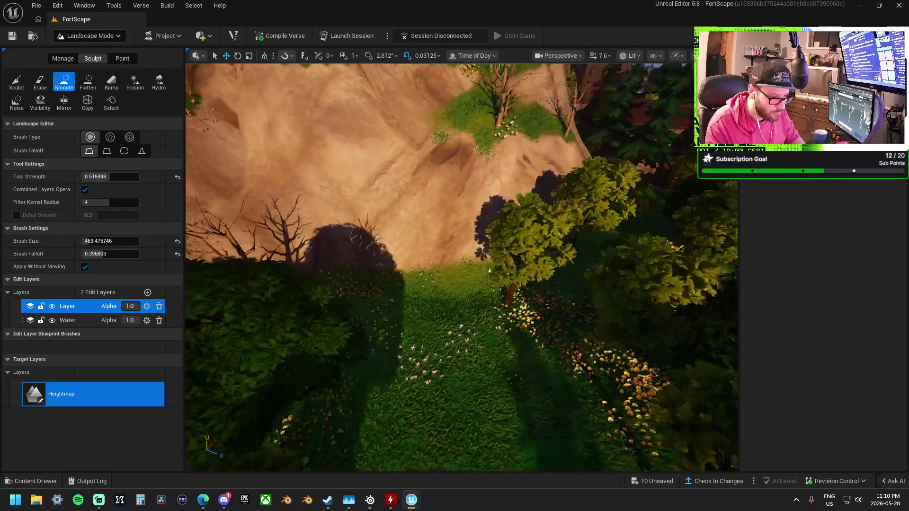
key(w)
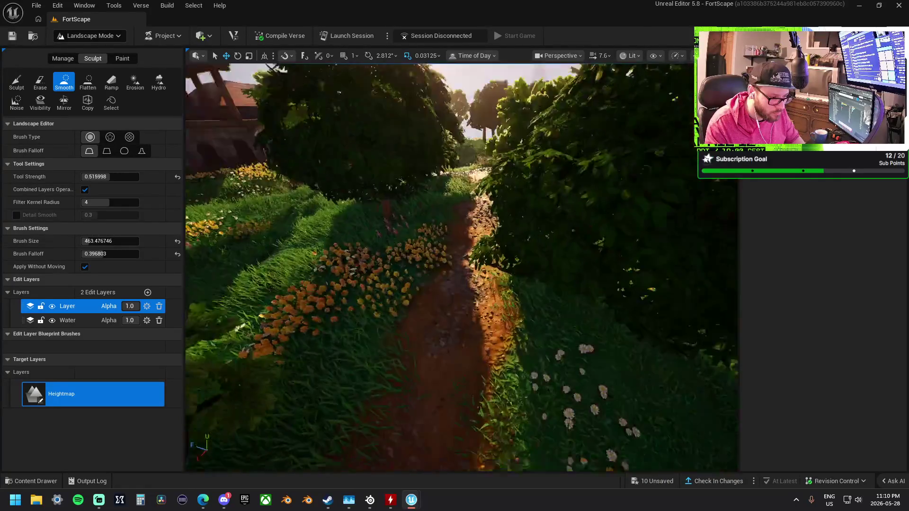
key(w)
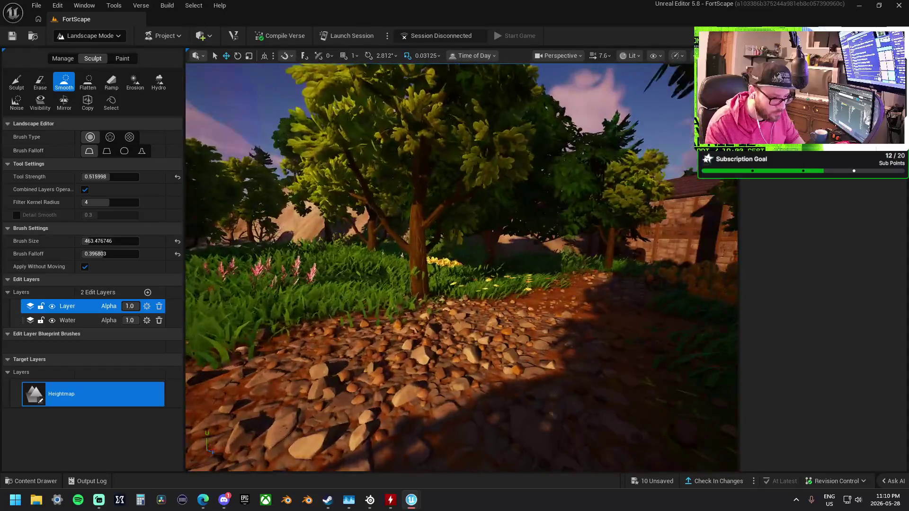
key(w)
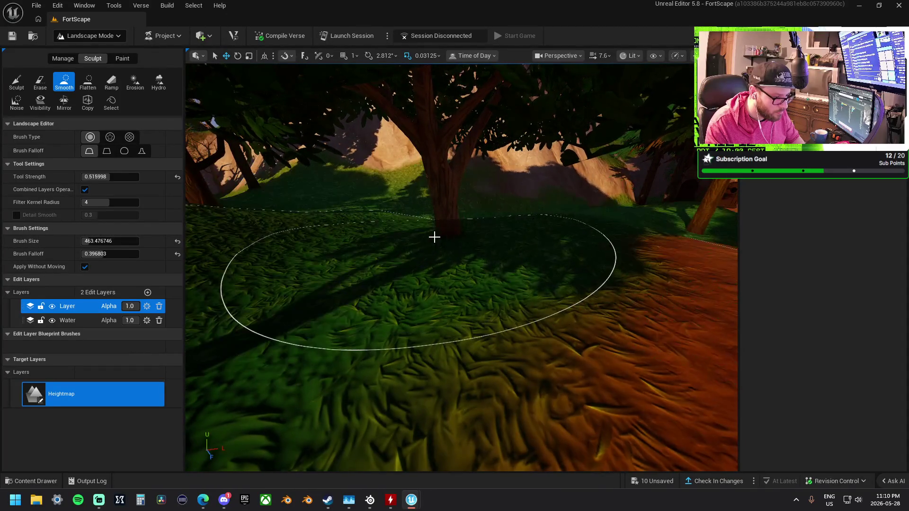
Switch back to Selection Mode and select the tree in front of the view
click(105, 37)
click(90, 55)
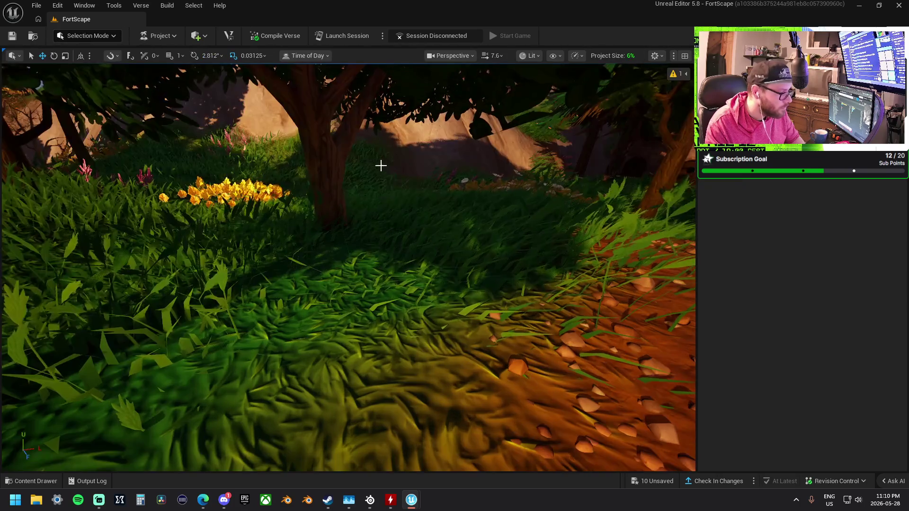
click(336, 186)
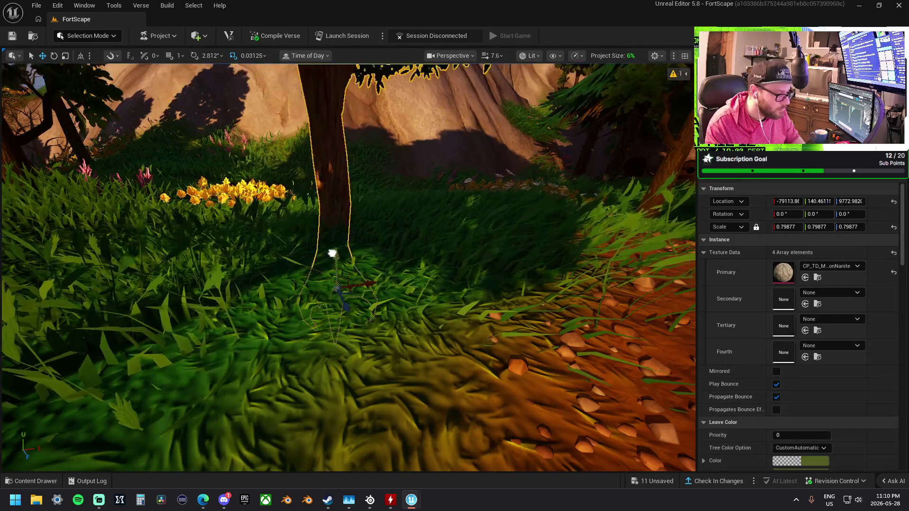
Move two trees near the flowers, one back from the flowers and one down-right
mouse_move(329, 203)
mouse_down()
mouse_move(322, 339)
mouse_move(331, 263)
mouse_up()
click(322, 339)
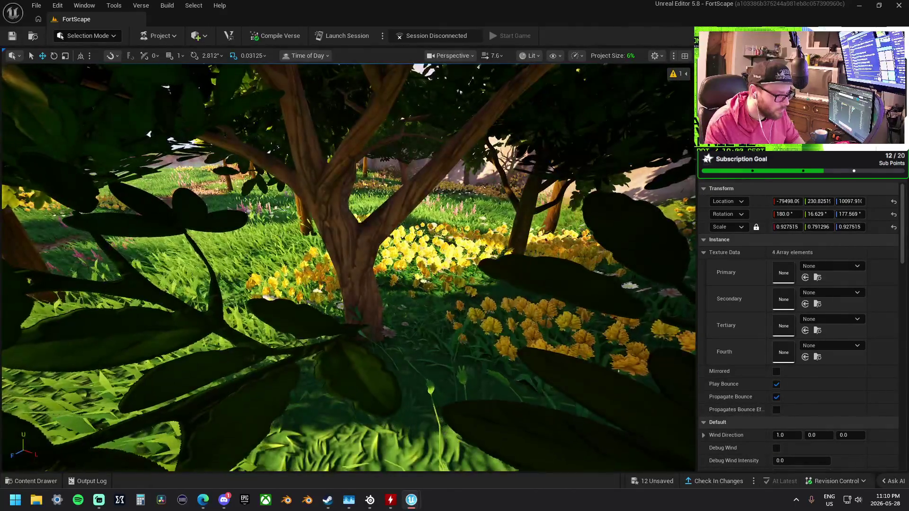
click(369, 384)
mouse_move(355, 398)
mouse_down()
mouse_move(357, 331)
mouse_move(367, 312)
mouse_up()
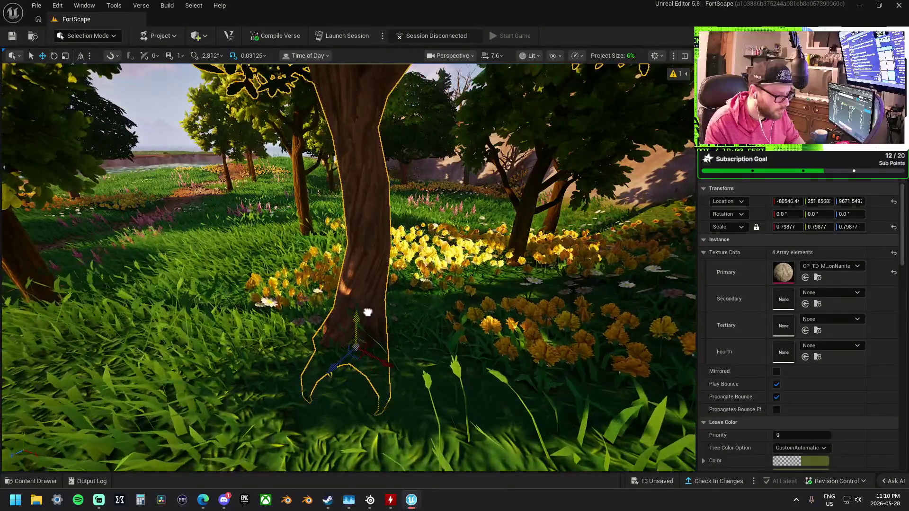
click(521, 237)
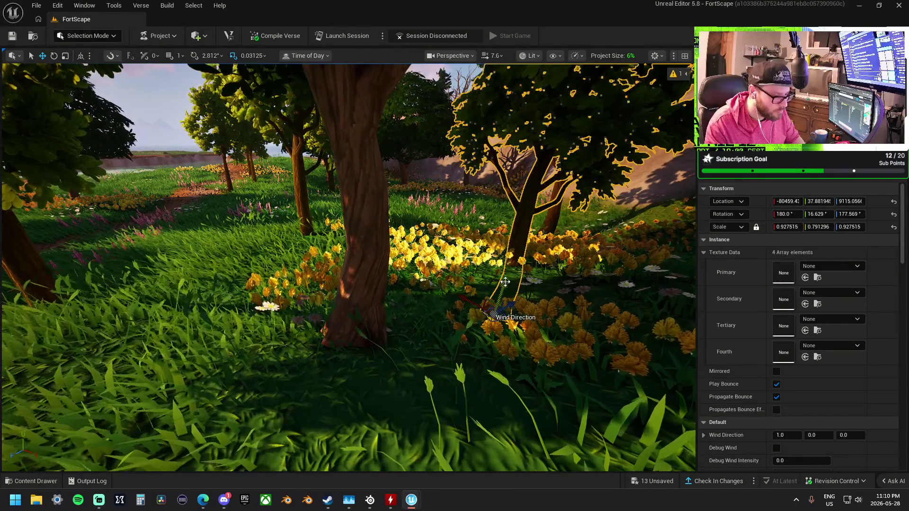
mouse_move(517, 236)
mouse_down()
mouse_move(551, 247)
mouse_move(530, 223)
mouse_move(474, 265)
mouse_up()
Move a tree in the grove beside the sandy hill to a new spot along the path
drag(361, 292, 508, 215)
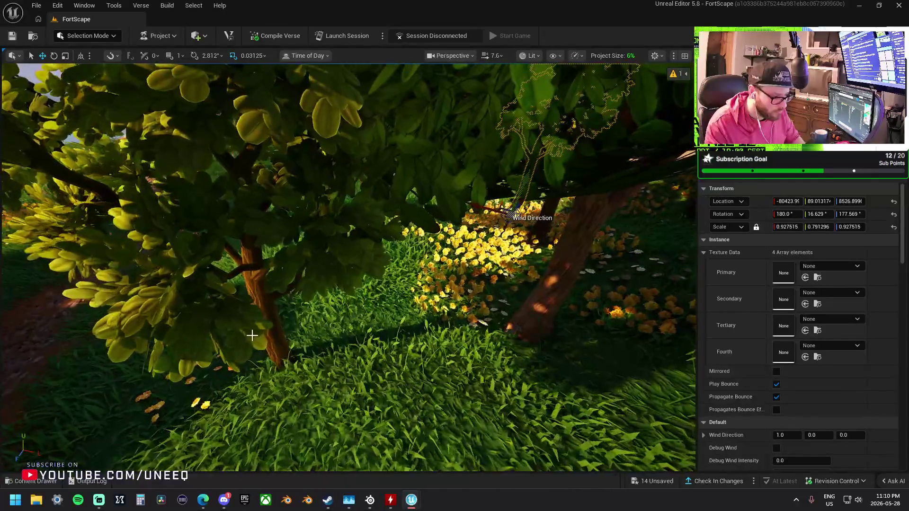
mouse_move(261, 322)
mouse_down()
mouse_move(429, 287)
mouse_move(419, 259)
mouse_up()
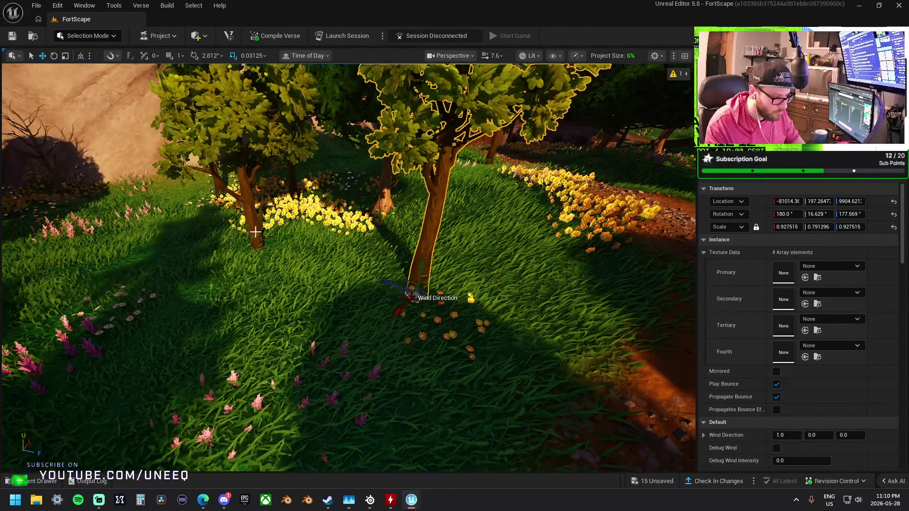
mouse_move(350, 265)
mouse_down()
mouse_move(217, 265)
mouse_move(213, 247)
mouse_up()
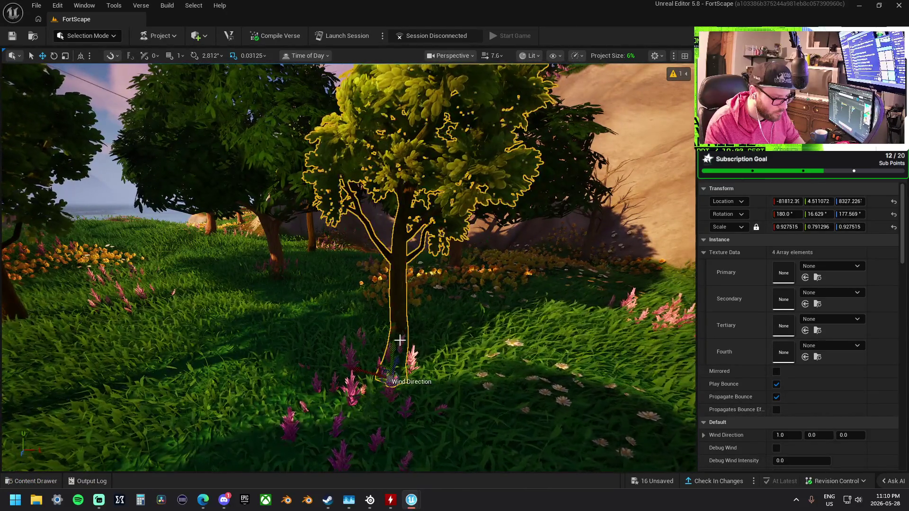
click(278, 257)
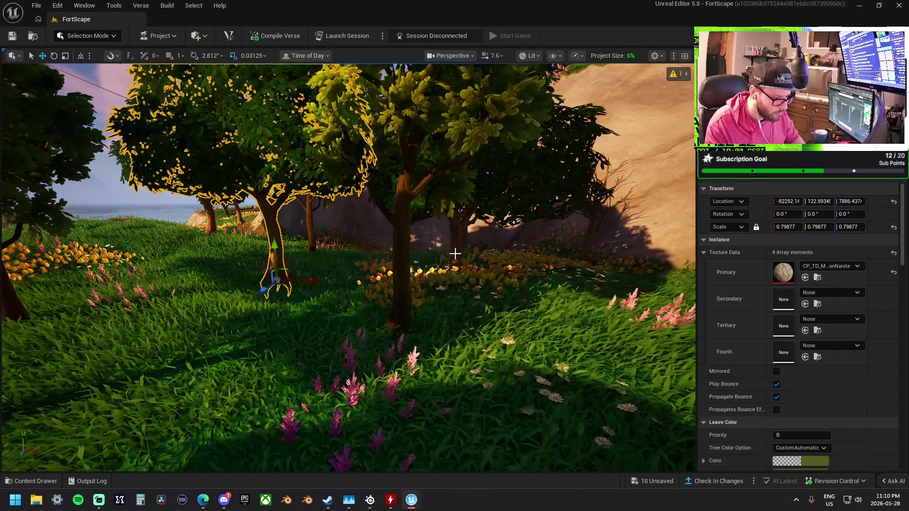
click(590, 251)
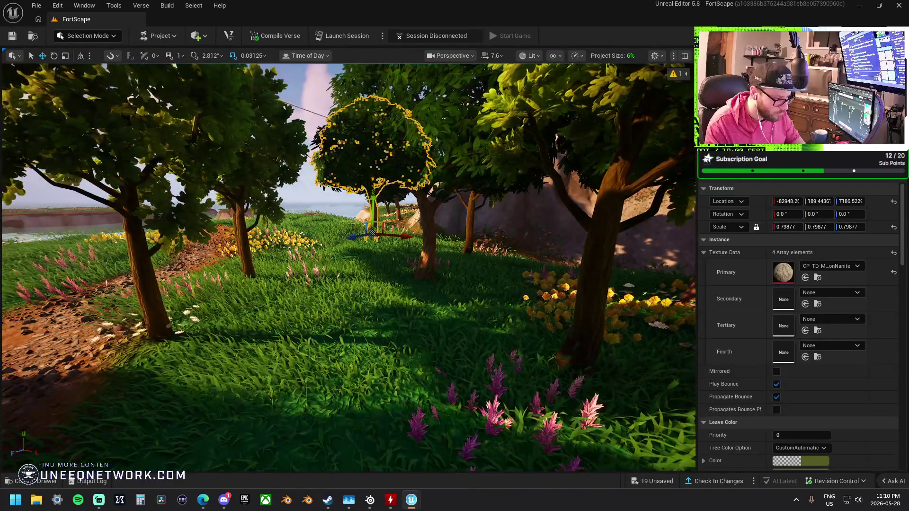
click(246, 265)
drag(265, 300, 372, 239)
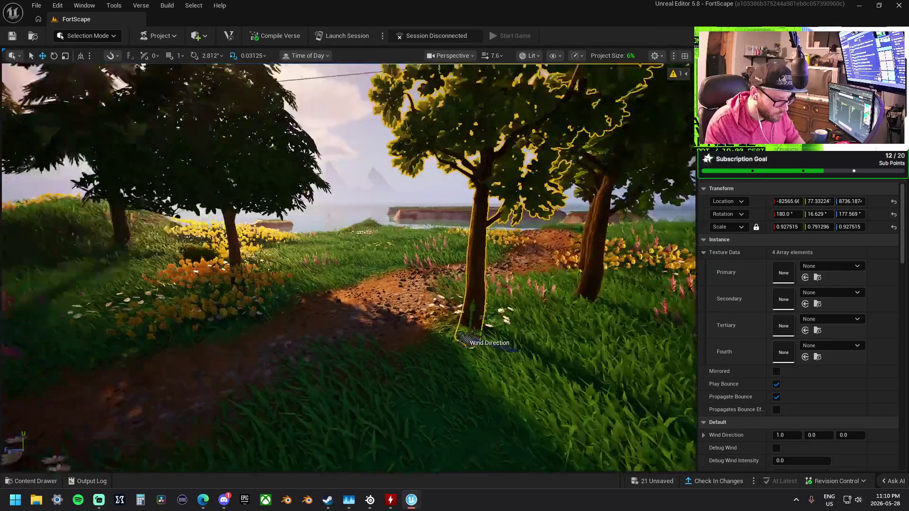
drag(350, 267, 303, 265)
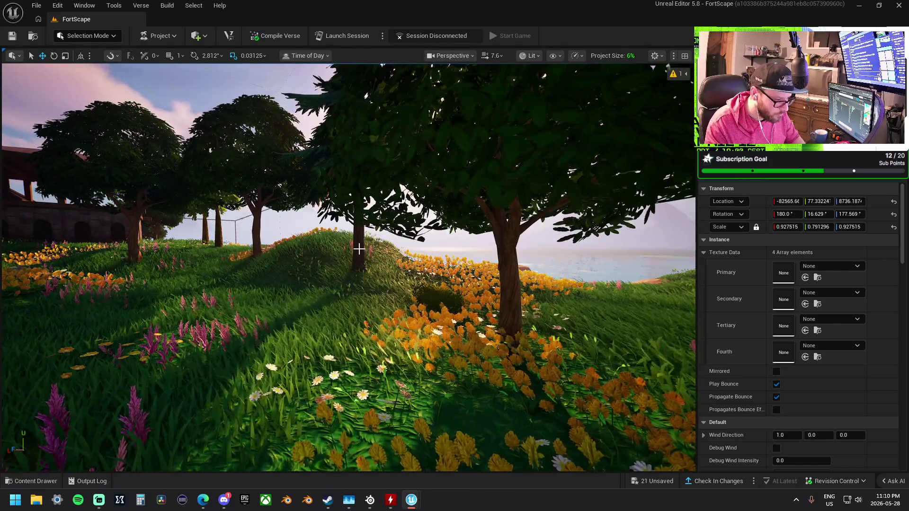
mouse_move(359, 245)
mouse_down()
mouse_move(345, 239)
mouse_move(341, 219)
mouse_move(345, 248)
mouse_move(284, 246)
mouse_up()
click(379, 225)
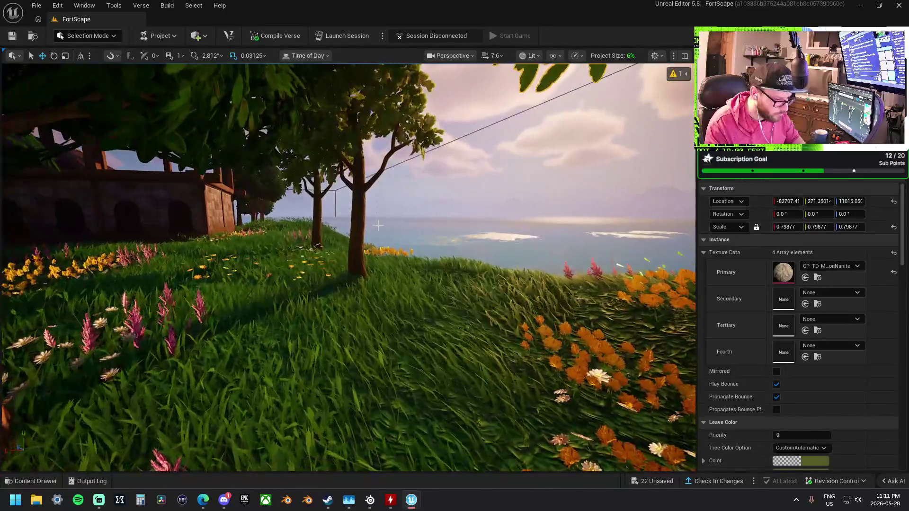
Select the tree beside the cliff edge and fly in close to its foliage
drag(414, 251, 414, 237)
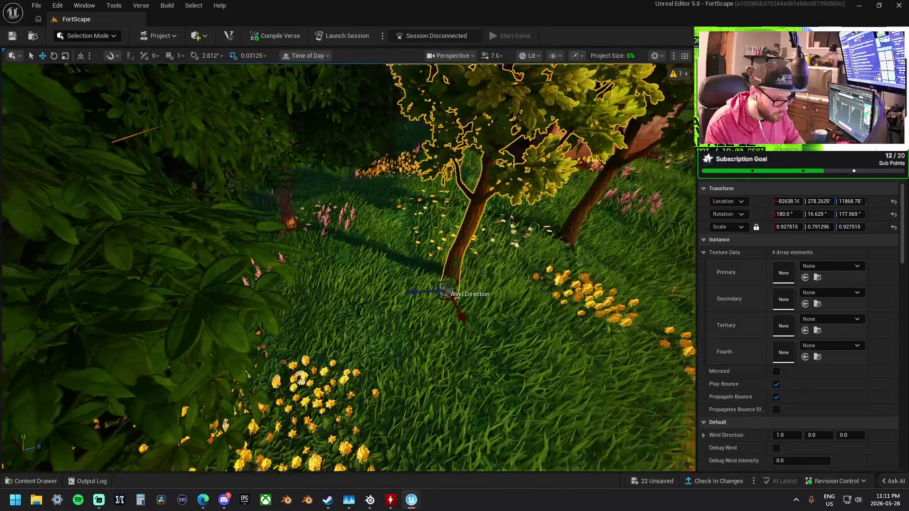
click(385, 203)
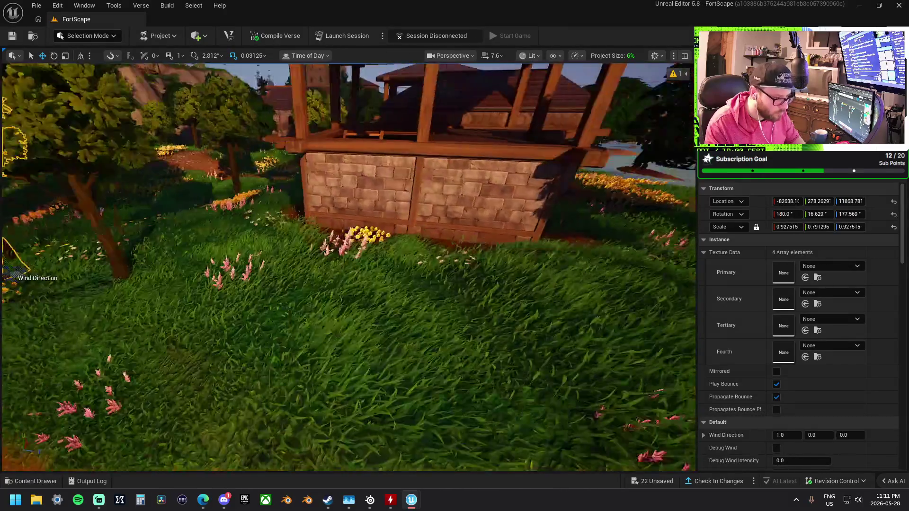
drag(348, 268, 291, 249)
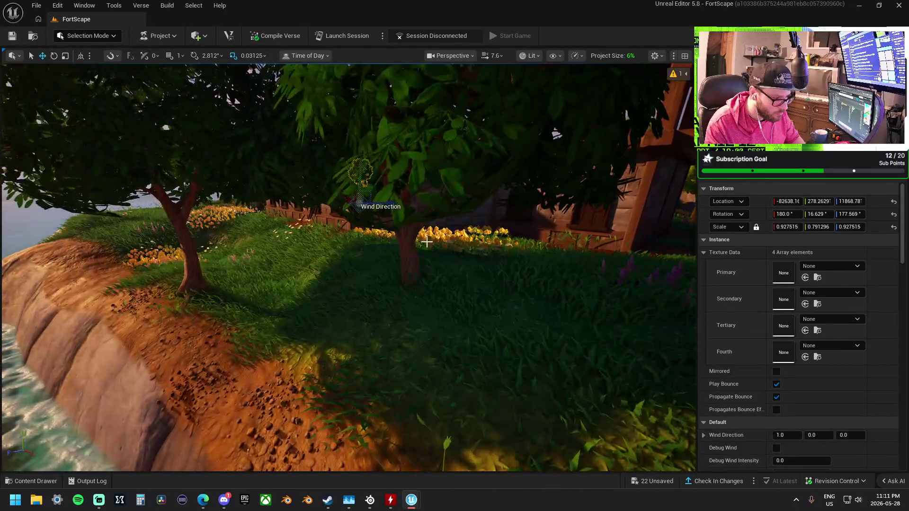
click(399, 255)
click(408, 274)
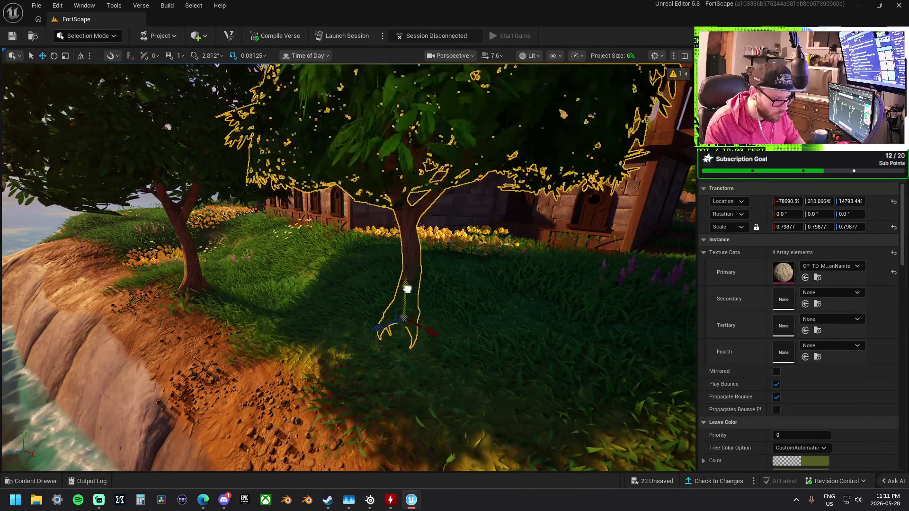
drag(411, 264, 397, 257)
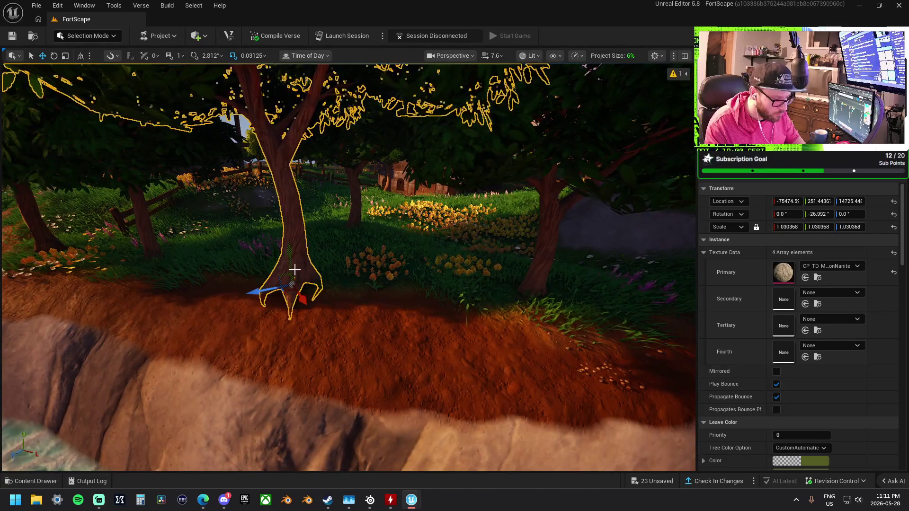
mouse_move(296, 268)
mouse_down()
mouse_move(322, 265)
mouse_move(310, 266)
mouse_move(351, 283)
mouse_move(262, 288)
mouse_up()
Shift two foreground trees among the flowers near the house to new positions
click(340, 283)
click(344, 315)
mouse_move(352, 322)
mouse_down()
mouse_move(353, 285)
mouse_move(302, 291)
mouse_move(269, 311)
mouse_up()
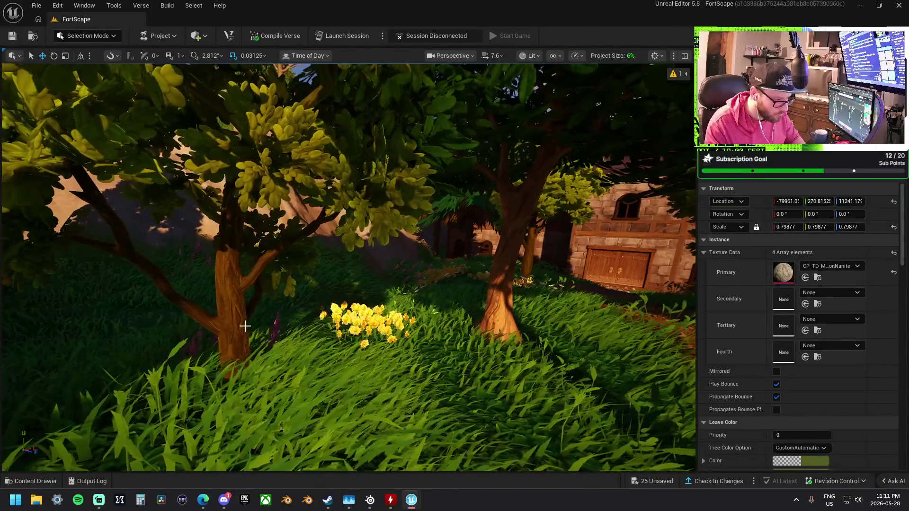
click(243, 325)
mouse_move(249, 450)
mouse_down()
mouse_move(246, 403)
mouse_move(254, 414)
mouse_move(270, 291)
mouse_move(379, 322)
mouse_up()
click(380, 323)
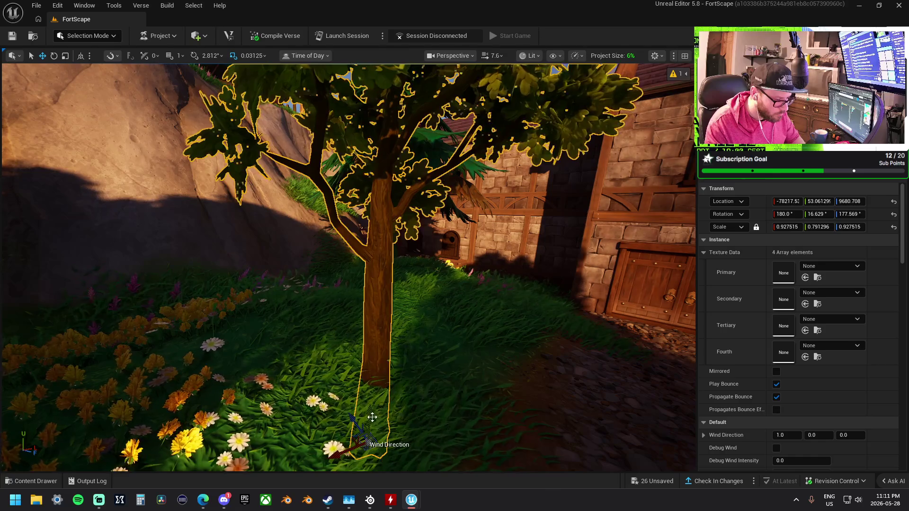
mouse_move(384, 366)
mouse_down()
mouse_move(387, 329)
mouse_move(355, 331)
mouse_move(341, 284)
mouse_up()
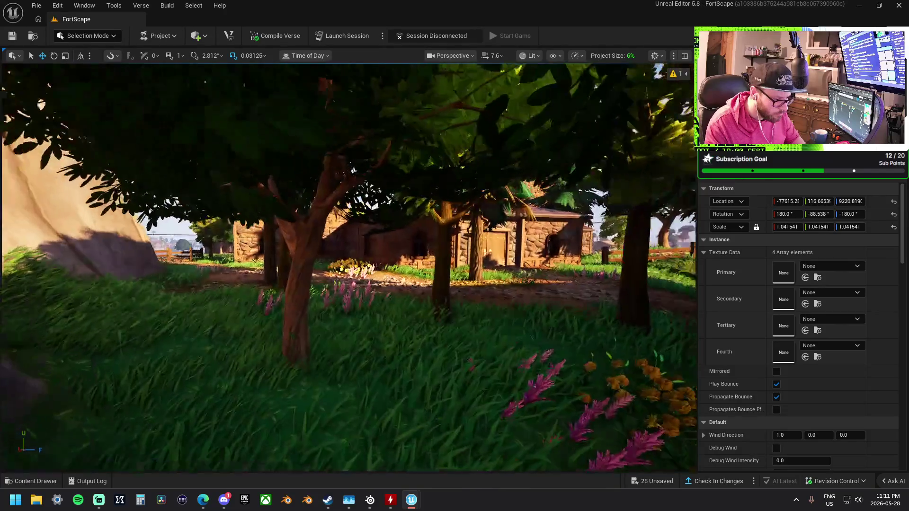
click(294, 338)
Nudge the tree under the canopy slightly, then select the pine and the bare tree
mouse_move(293, 338)
mouse_down()
mouse_move(297, 365)
mouse_move(332, 331)
mouse_move(297, 310)
mouse_up()
drag(361, 274, 368, 284)
click(361, 274)
drag(294, 215, 286, 214)
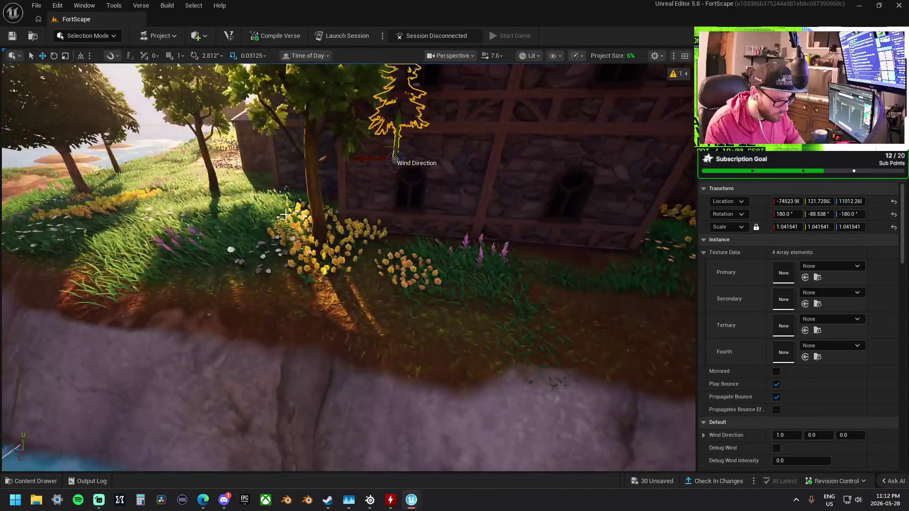
drag(346, 222, 417, 219)
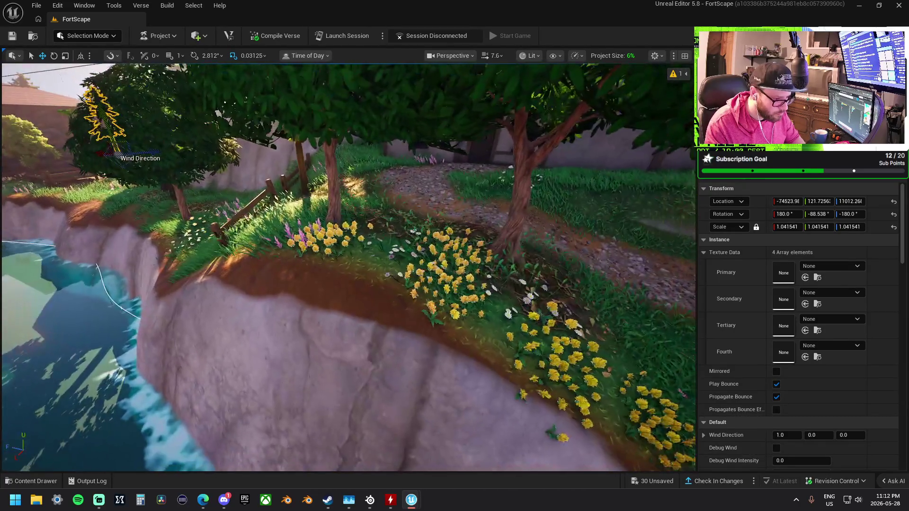
mouse_move(416, 218)
mouse_down()
mouse_move(464, 218)
mouse_move(440, 218)
mouse_up()
click(321, 250)
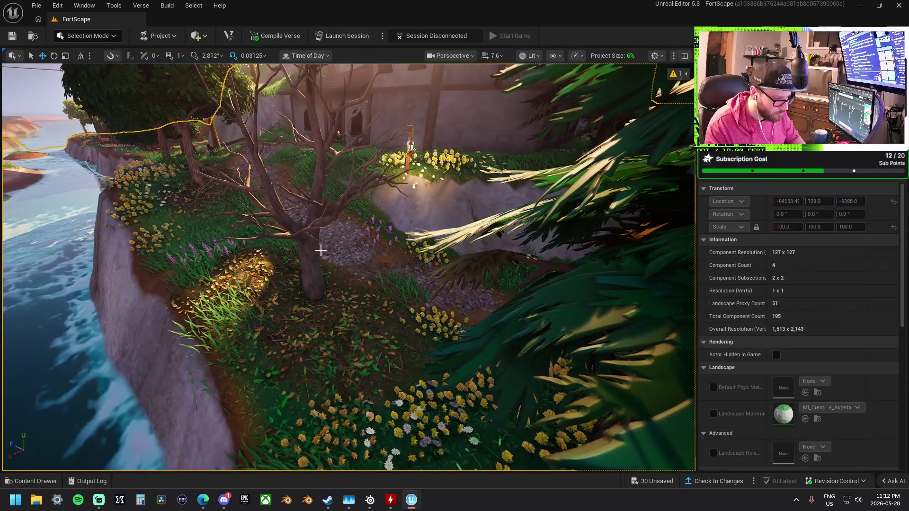
click(314, 279)
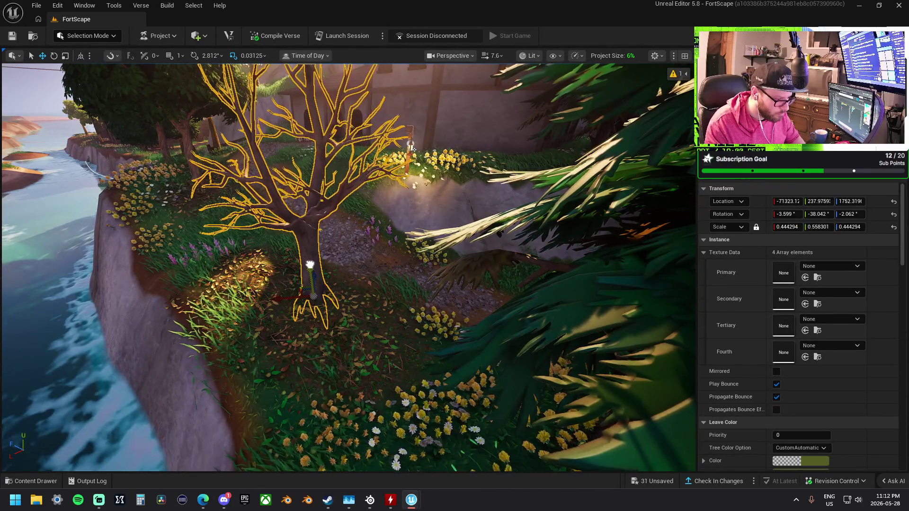
Frame a tree trunk with F and move it, then select the slanted and cliff-path trees
drag(309, 264, 331, 256)
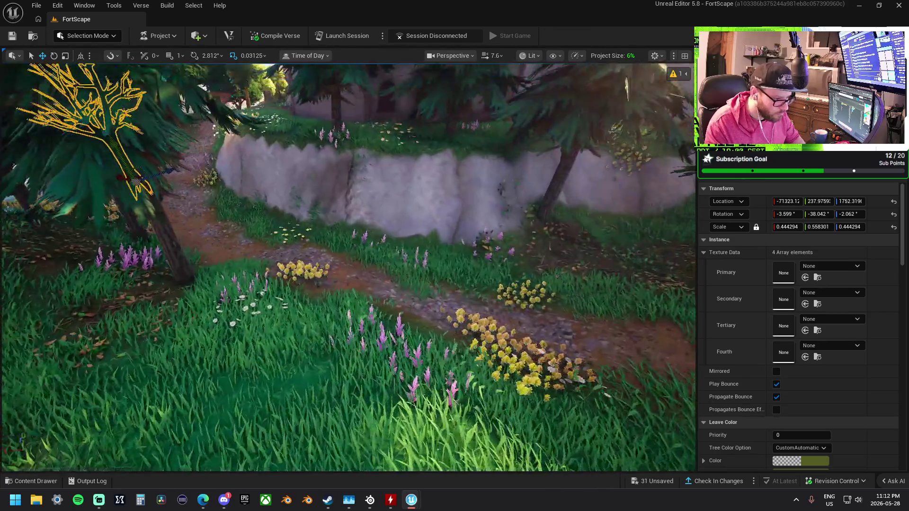
mouse_move(333, 217)
mouse_down()
mouse_move(332, 189)
mouse_move(333, 218)
mouse_up()
click(327, 226)
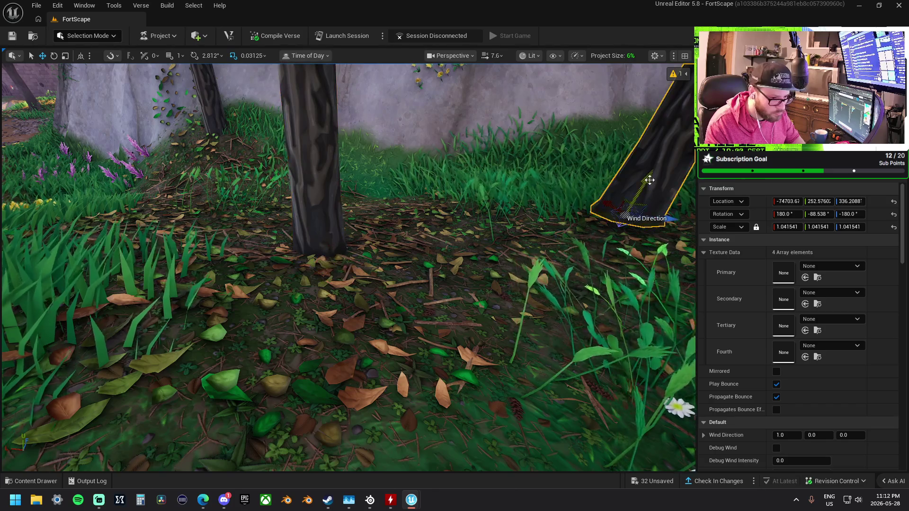
key(f)
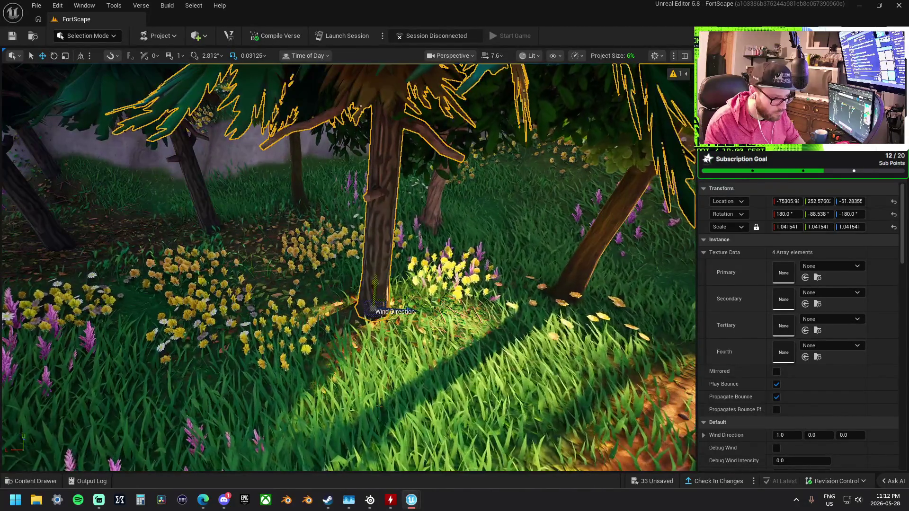
drag(375, 284, 379, 292)
click(429, 209)
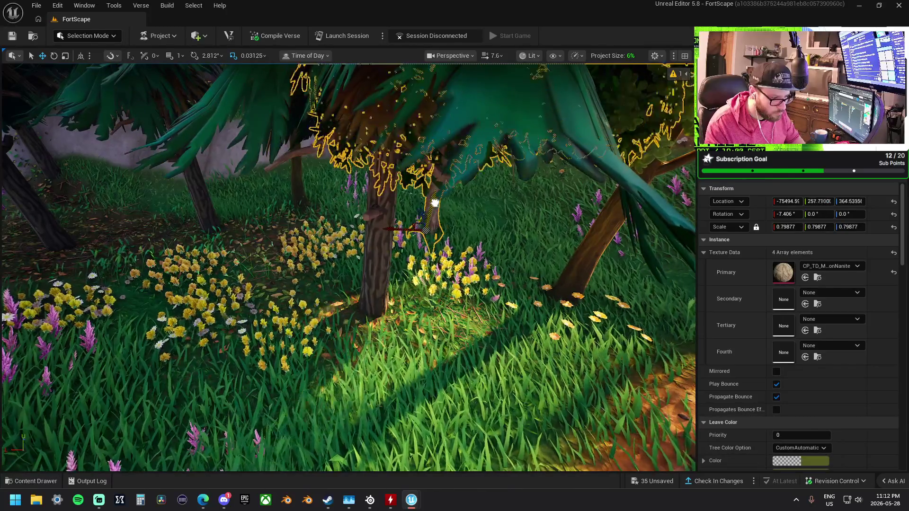
click(585, 277)
mouse_move(578, 281)
mouse_down()
mouse_move(496, 254)
mouse_move(468, 260)
mouse_move(385, 239)
mouse_up()
click(380, 247)
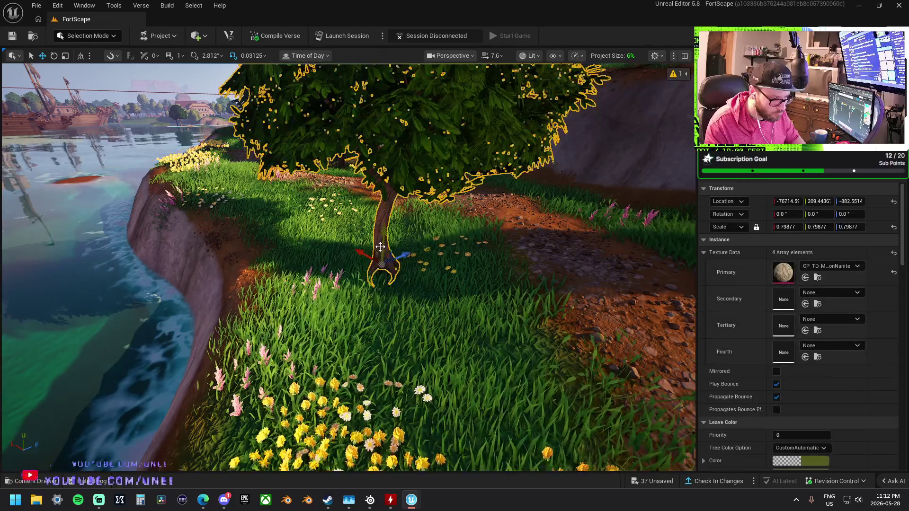
Fly toward the meadow trees and shift the tree near the cliff edge along the cliff top
mouse_move(385, 248)
mouse_down()
mouse_move(373, 256)
mouse_move(412, 260)
mouse_up()
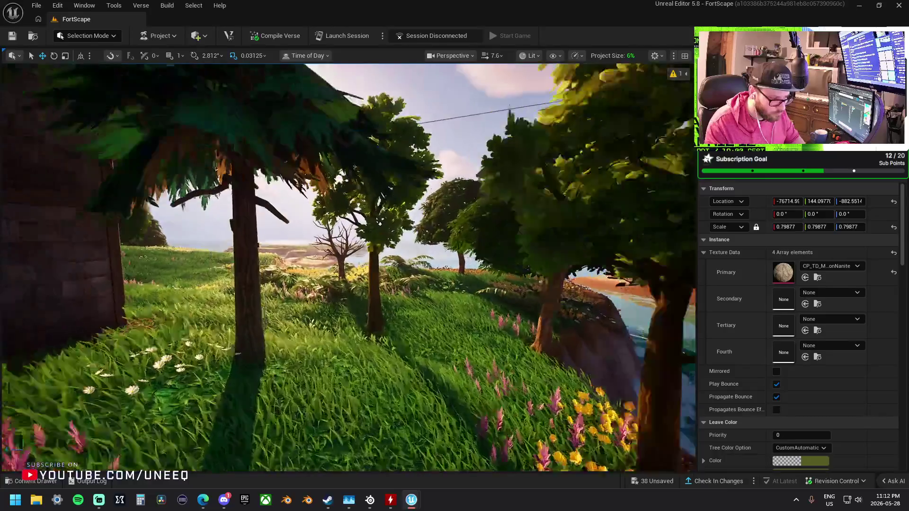
drag(361, 261, 361, 261)
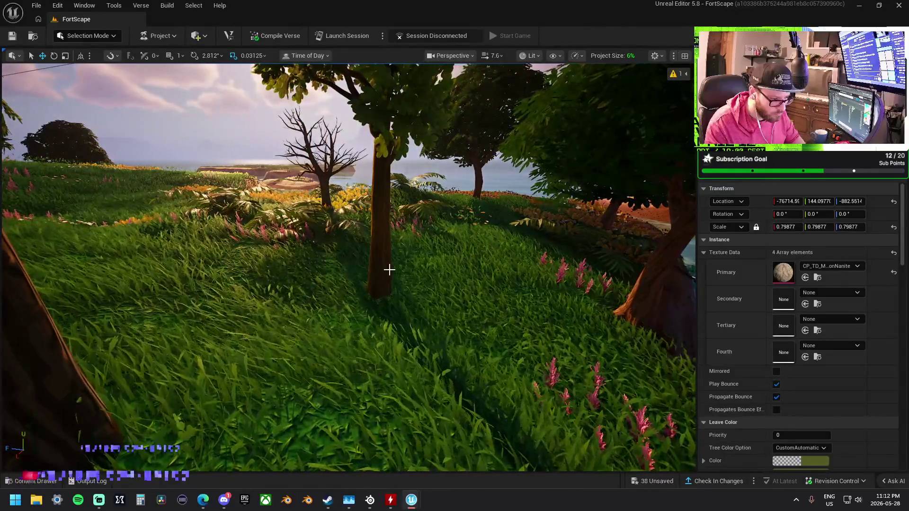
click(388, 270)
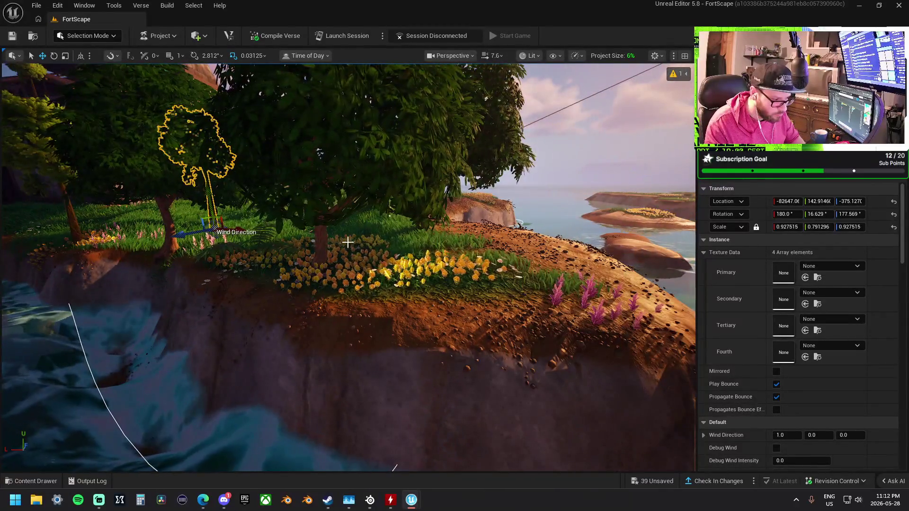
click(323, 242)
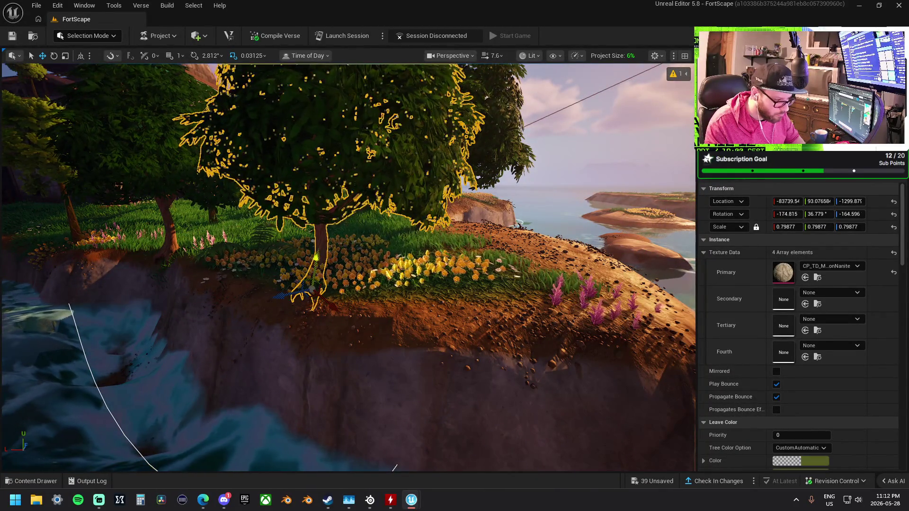
click(421, 221)
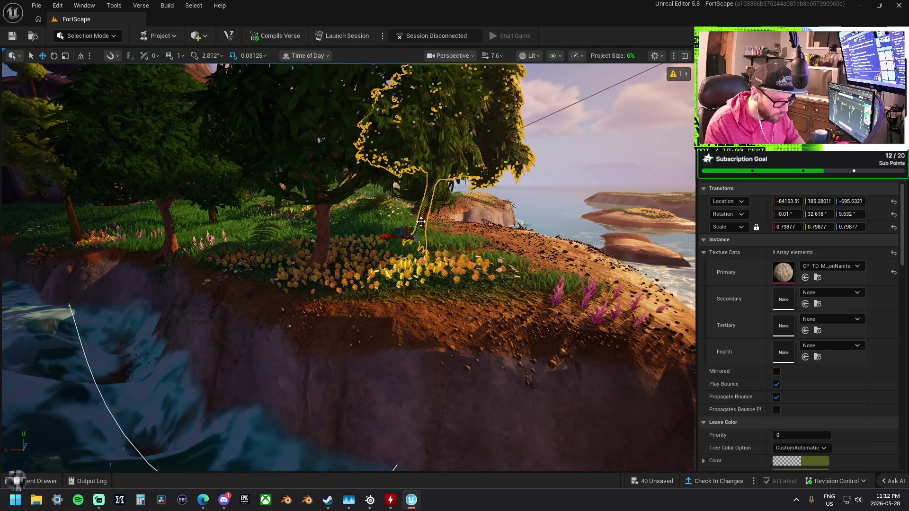
drag(421, 213, 425, 204)
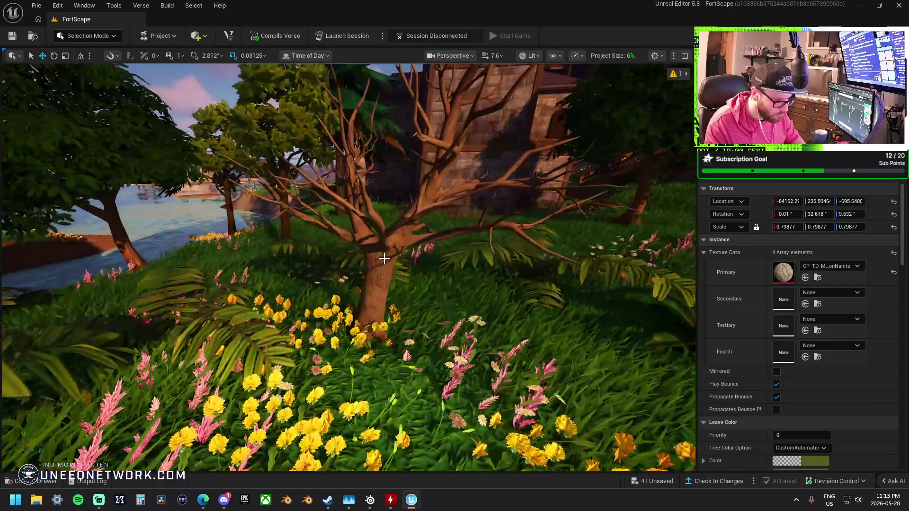
Move the tree on the grassy slope up beside the cliff wall
click(380, 291)
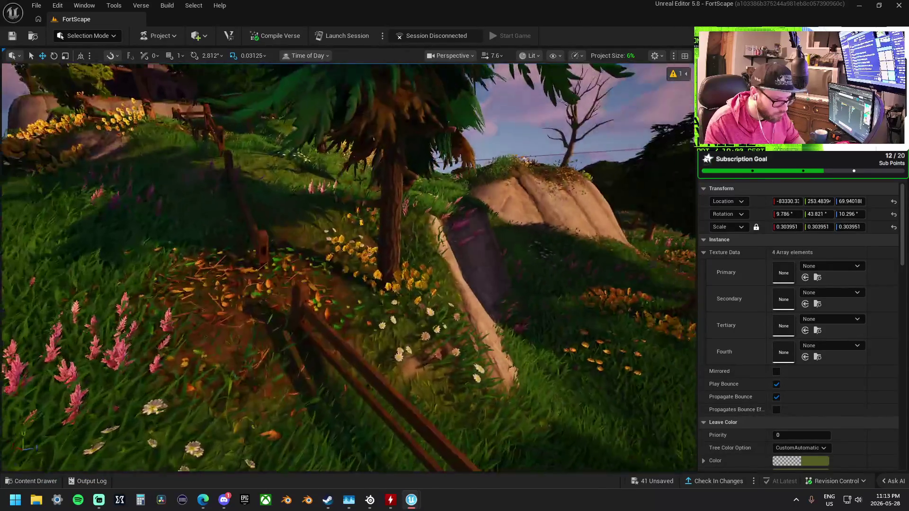
click(382, 263)
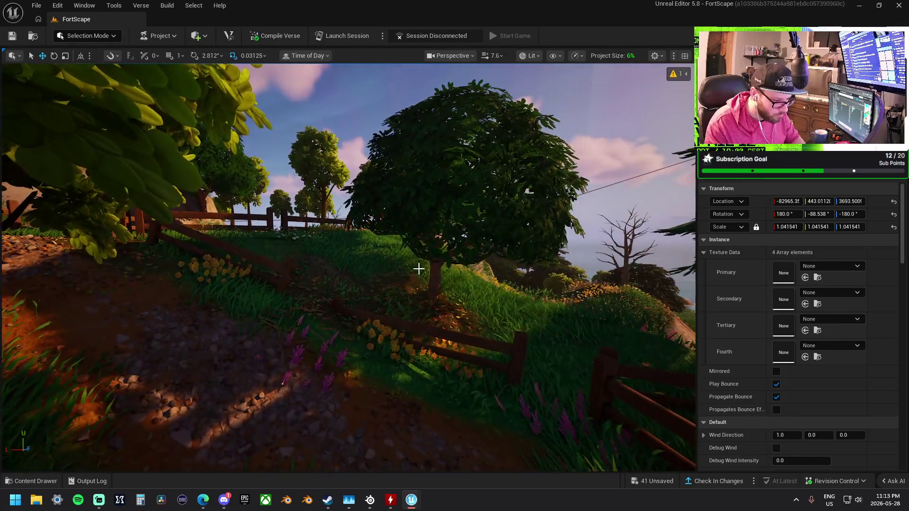
click(437, 288)
drag(430, 287, 437, 266)
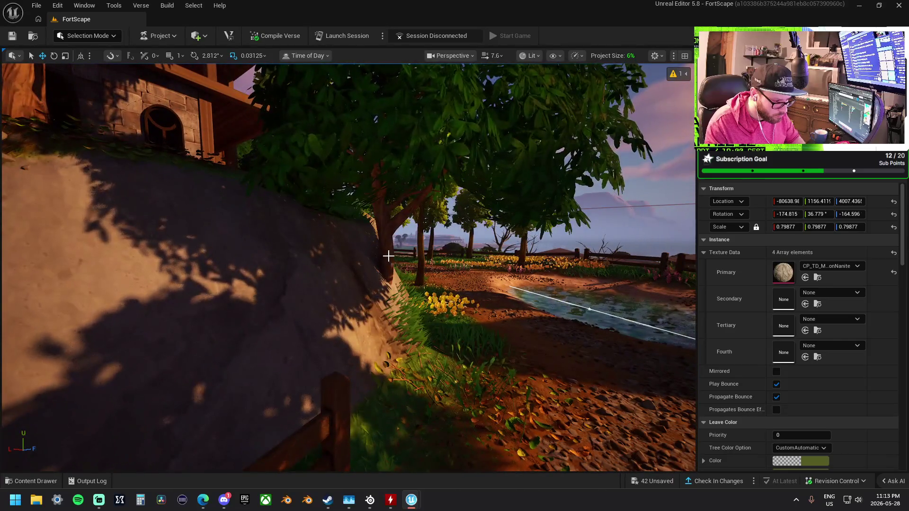
mouse_move(388, 255)
mouse_down()
mouse_move(394, 312)
mouse_move(436, 312)
mouse_move(431, 305)
mouse_move(445, 298)
mouse_up()
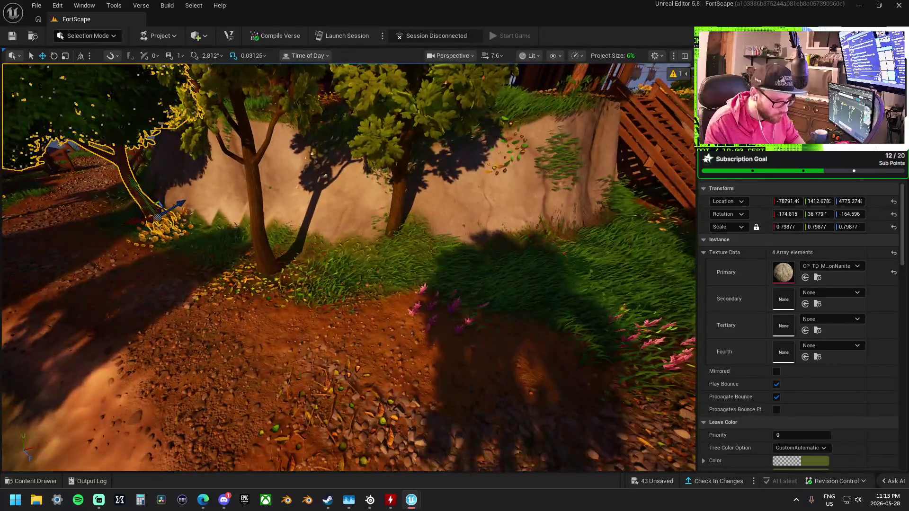
Move the centre tree right and slightly down, then focus the view on it with F
click(388, 256)
mouse_move(376, 265)
mouse_down()
mouse_move(439, 304)
mouse_move(361, 314)
mouse_move(426, 324)
mouse_move(482, 303)
mouse_move(450, 303)
mouse_up()
drag(472, 273, 469, 292)
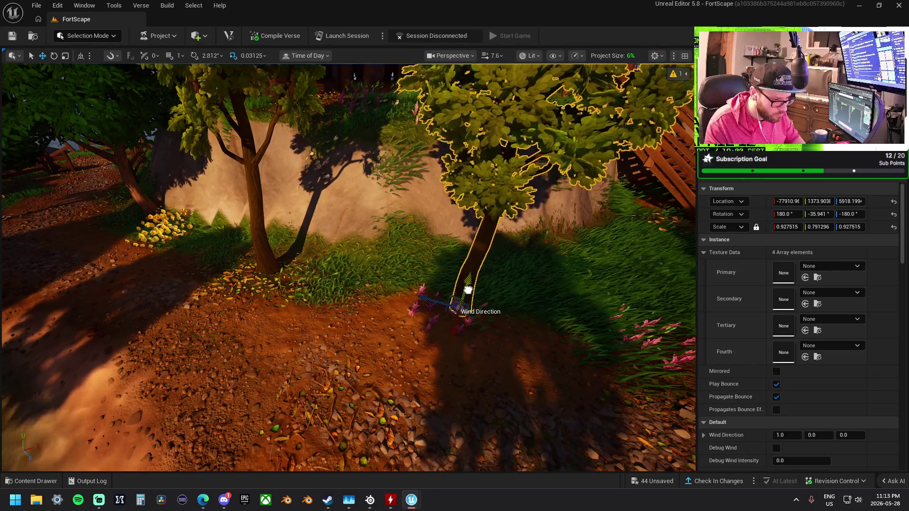
scroll(468, 290, down, 5)
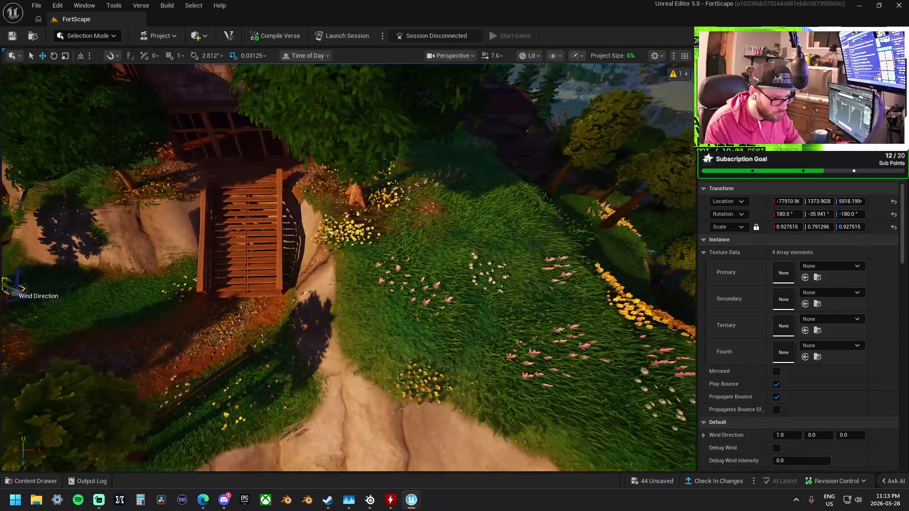
mouse_move(469, 292)
mouse_down()
mouse_move(416, 280)
mouse_move(407, 302)
mouse_move(388, 303)
mouse_up()
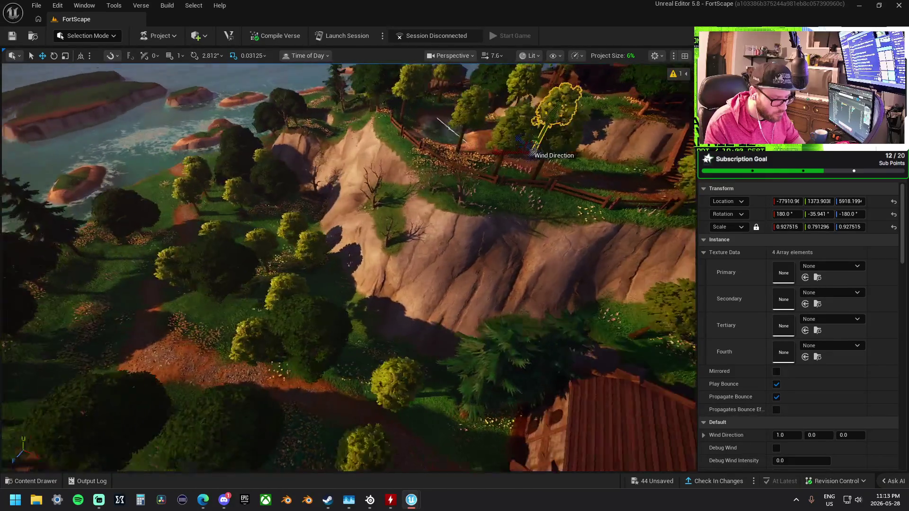
key(f)
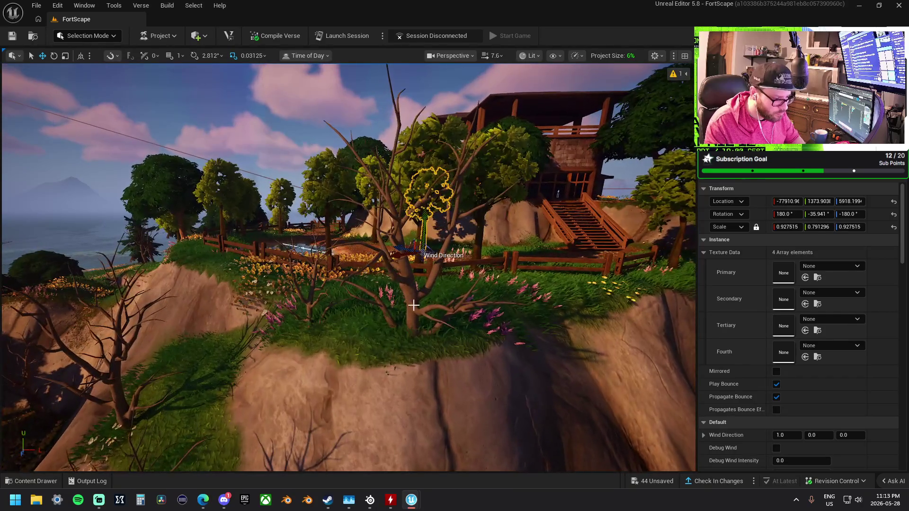
Reposition and tilt the small tree by the stairs, adjust the large bare tree, then reselect the landscape
click(412, 313)
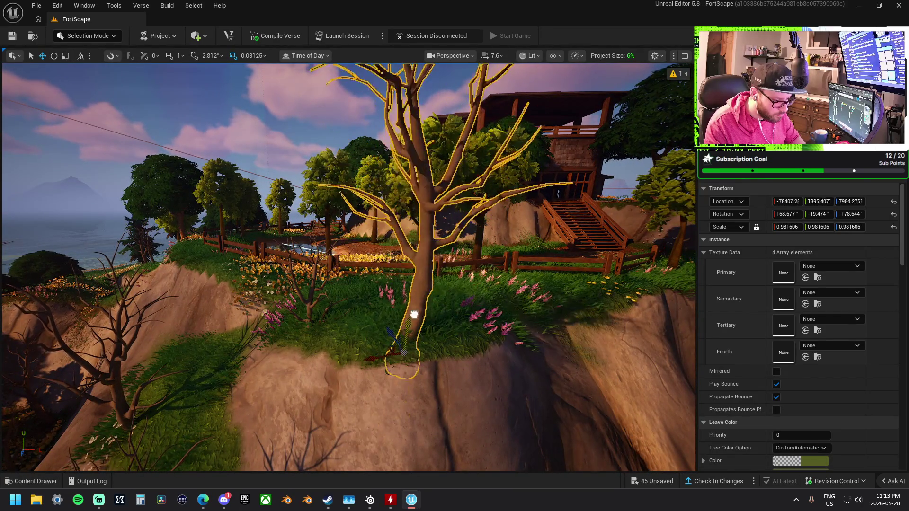
click(315, 336)
drag(316, 336, 310, 284)
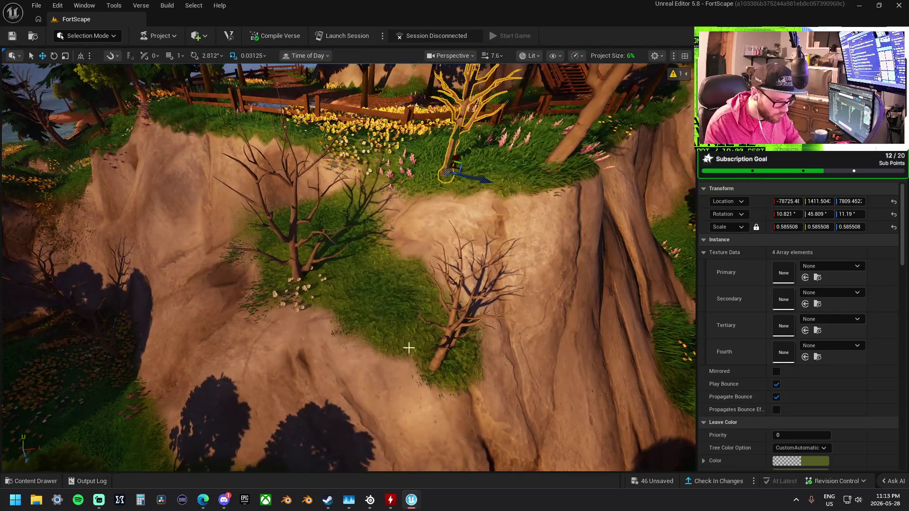
drag(445, 173, 492, 323)
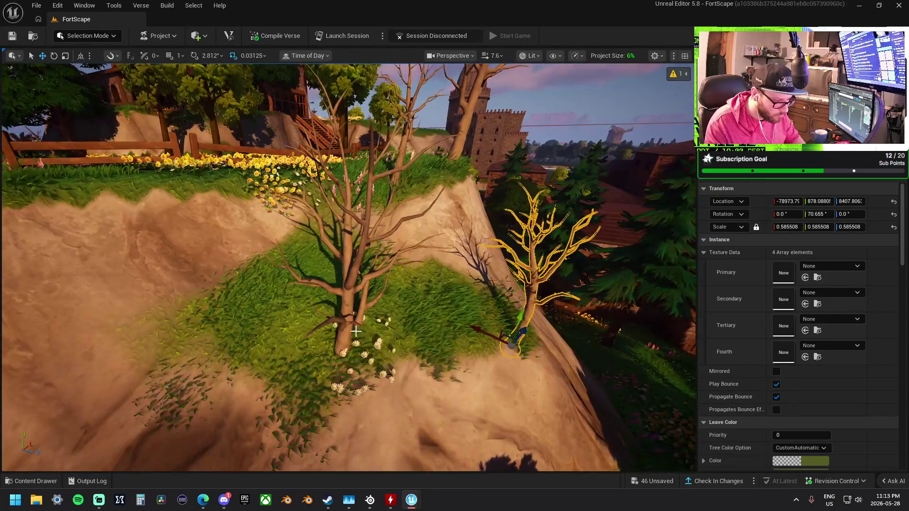
click(342, 322)
drag(146, 377, 147, 376)
click(147, 376)
click(87, 36)
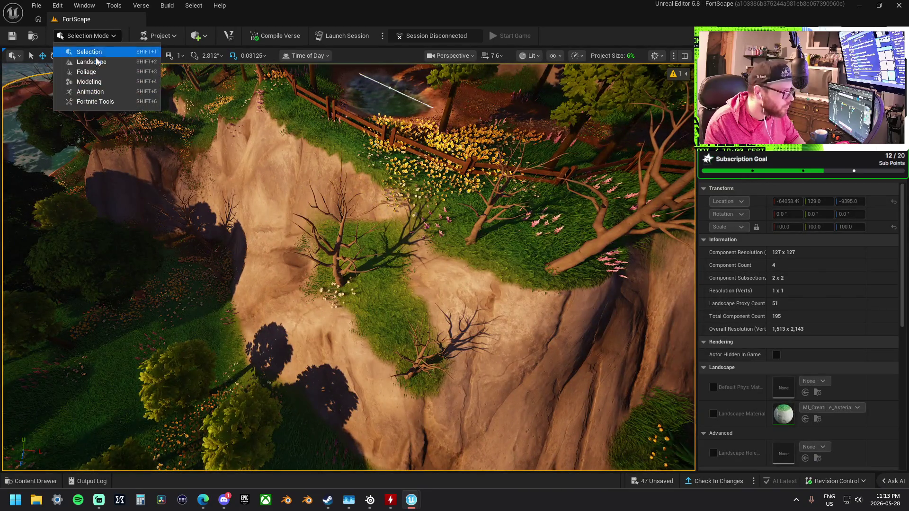
In Landscape Mode's Paint tab, brush dirt over the grass on the cliff ledge
click(94, 62)
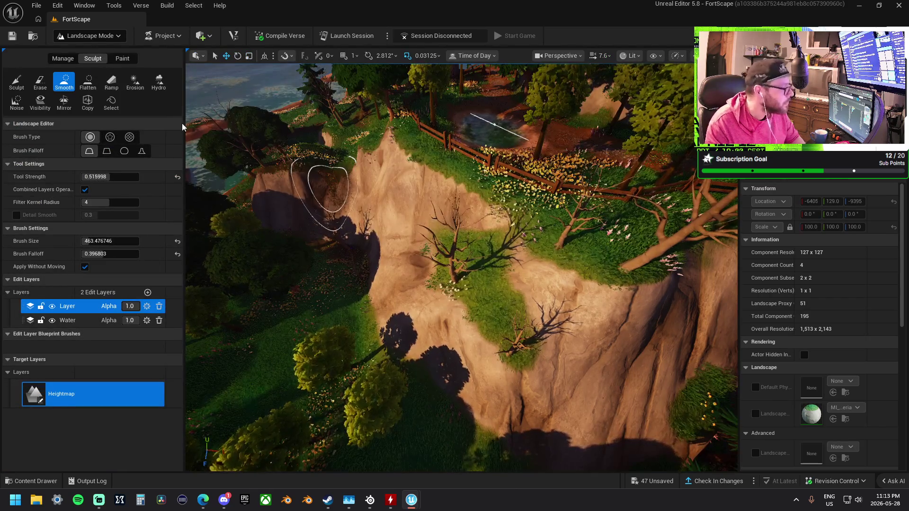
click(119, 58)
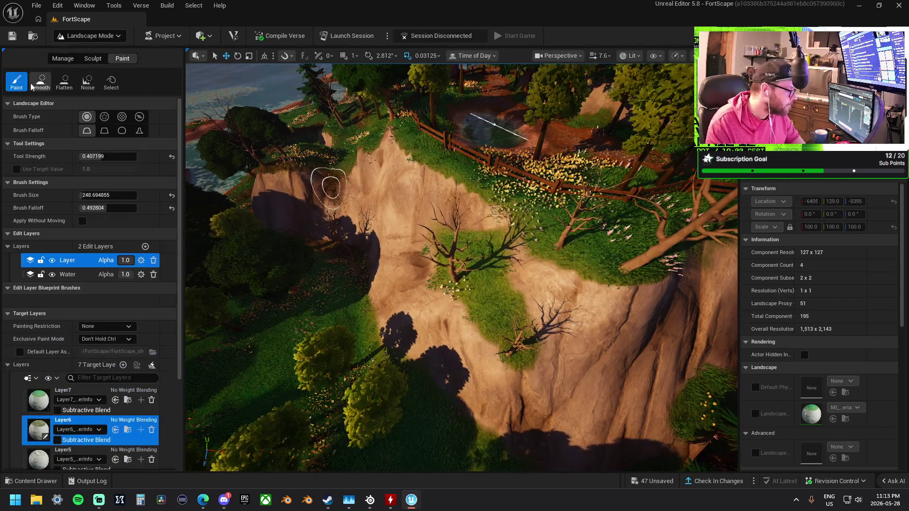
scroll(86, 411, down, 5)
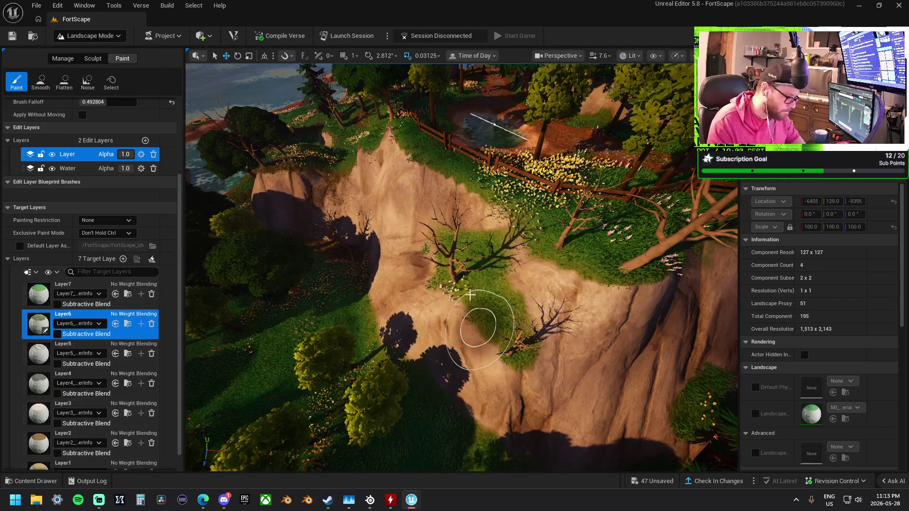
mouse_move(521, 363)
mouse_down()
mouse_move(493, 327)
mouse_move(552, 247)
mouse_move(649, 268)
mouse_up()
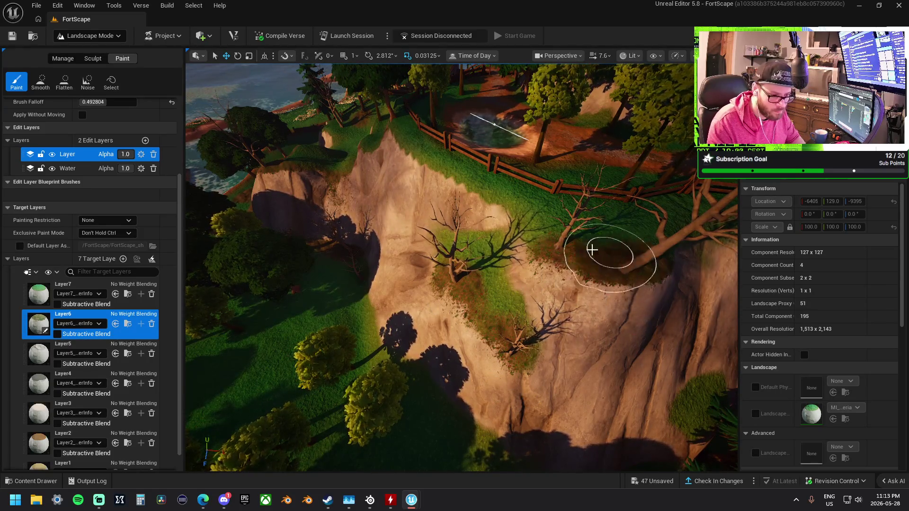
Paint orange-brown Layer1 dirt below the tree, then switch the paint layer to Layer6
scroll(51, 426, down, 1)
click(47, 449)
mouse_move(455, 285)
mouse_down()
mouse_move(436, 304)
mouse_move(495, 365)
mouse_move(450, 325)
mouse_move(422, 254)
mouse_up()
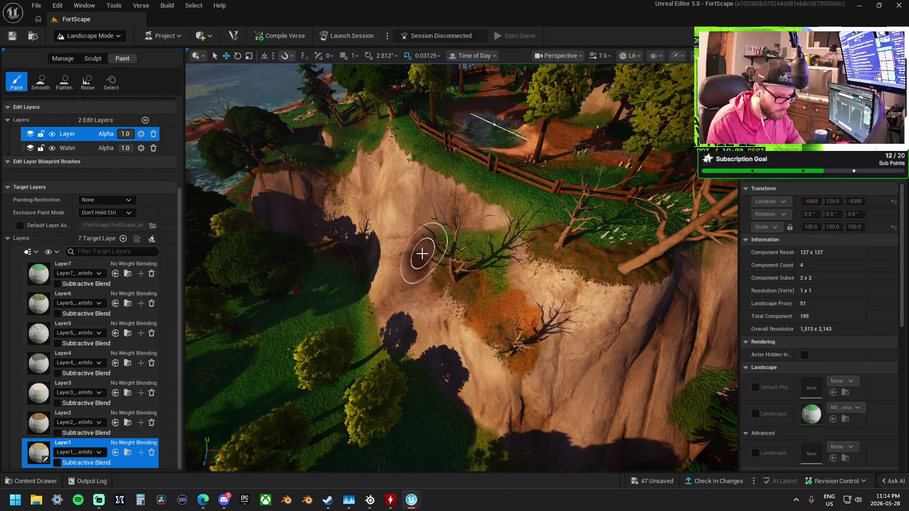
scroll(473, 250, up, 5)
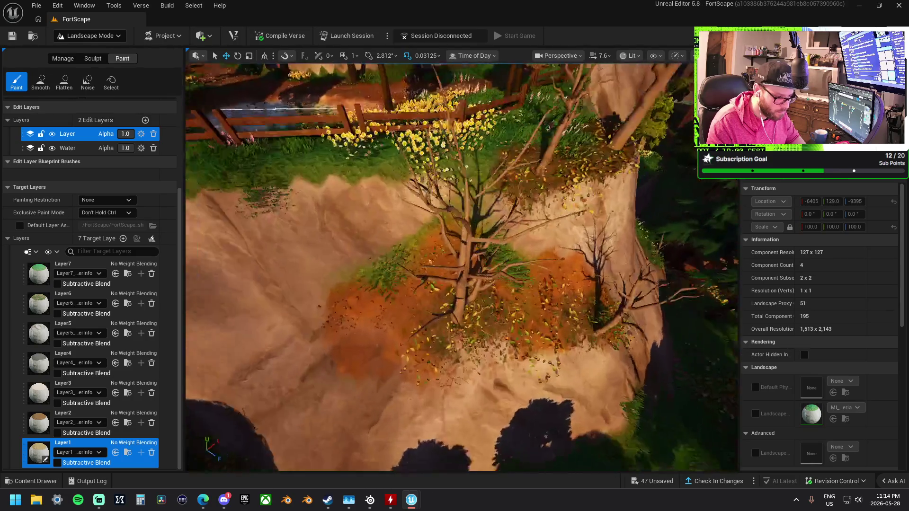
scroll(385, 270, up, 4)
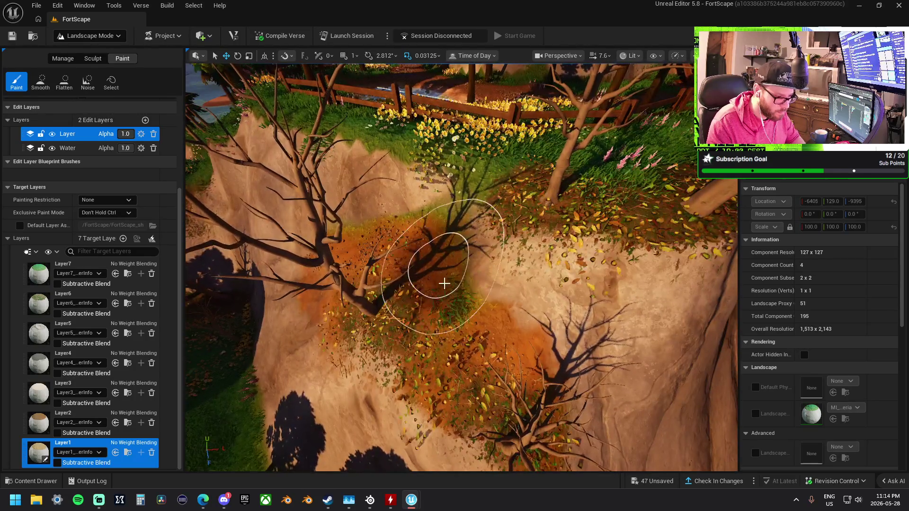
scroll(444, 283, down, 3)
scroll(562, 182, up, 3)
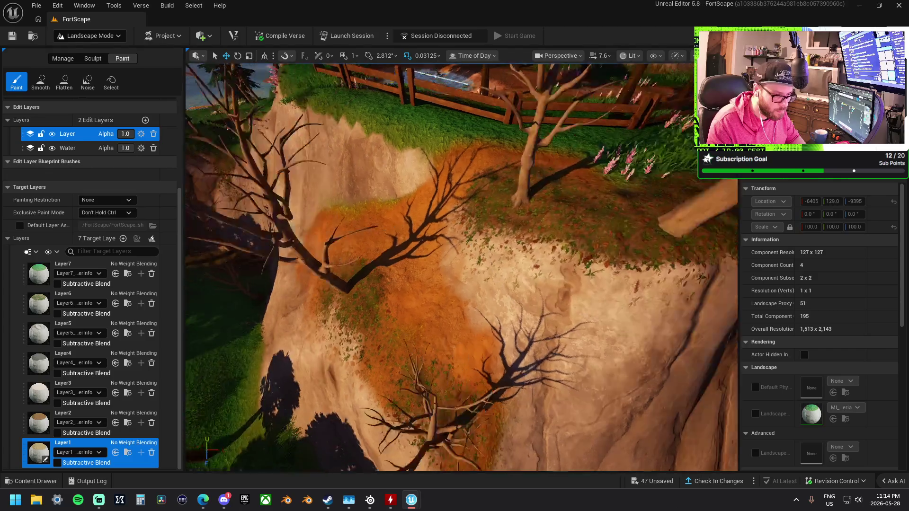
scroll(497, 197, up, 3)
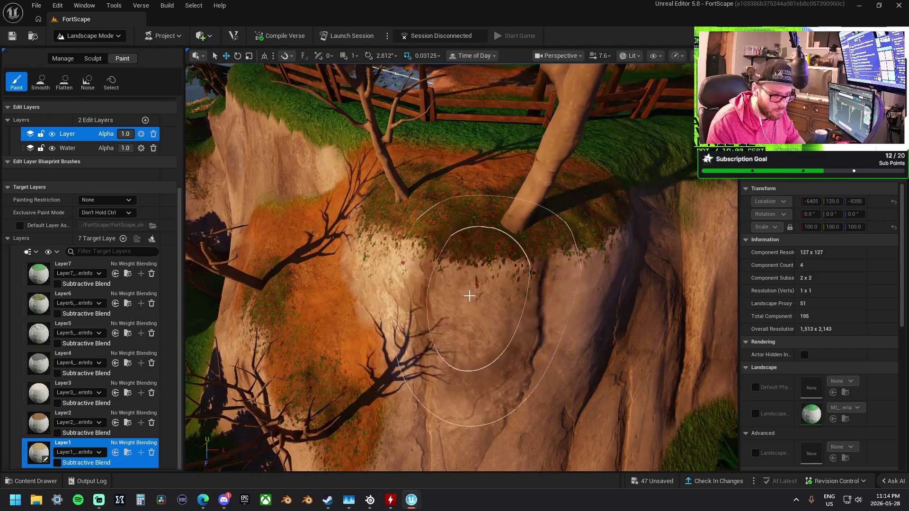
scroll(452, 343, down, 5)
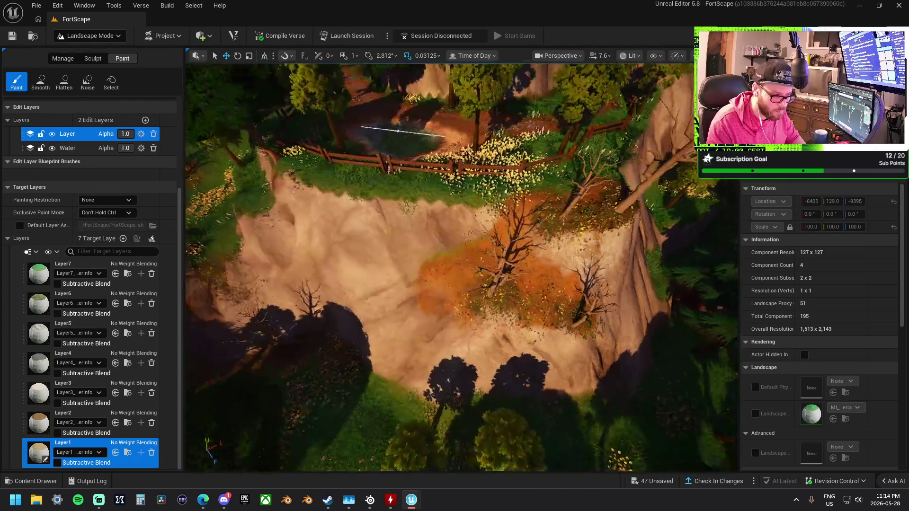
scroll(426, 315, up, 5)
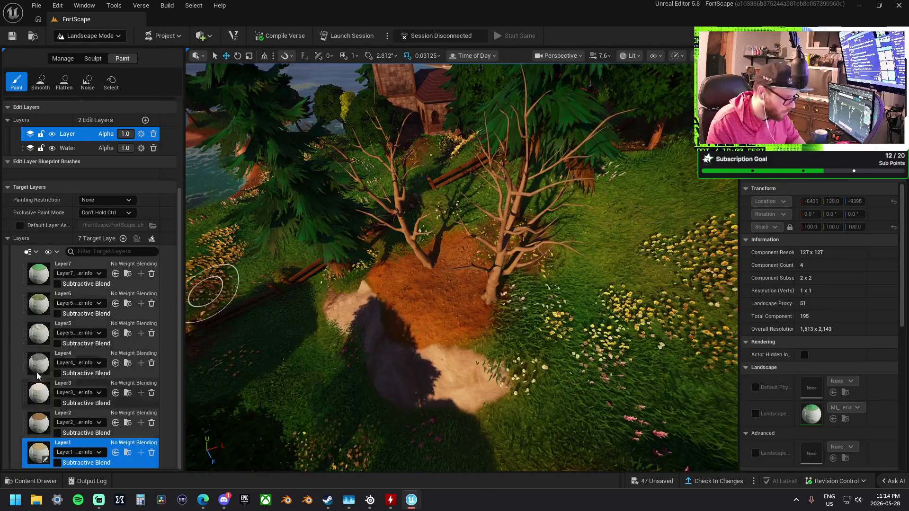
click(47, 305)
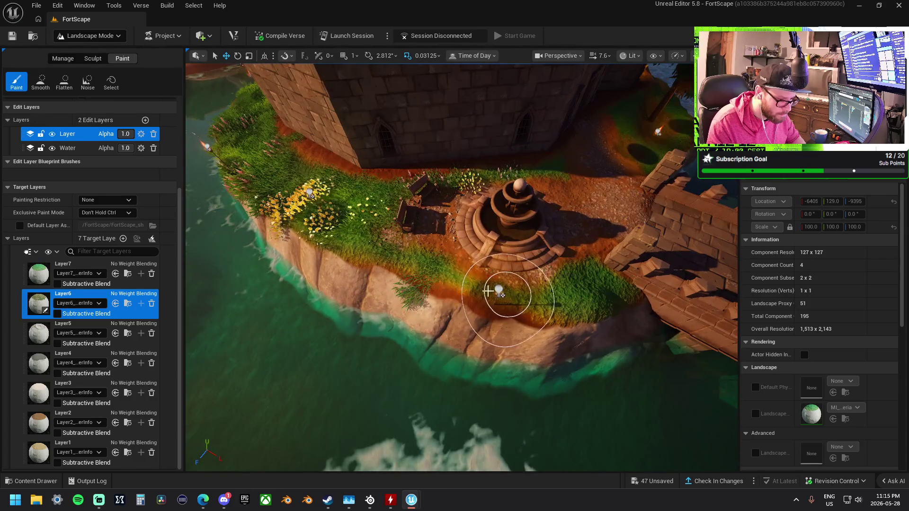
Scroll the Paint panel with Layer6 kept as the target layer
scroll(212, 340, down, 5)
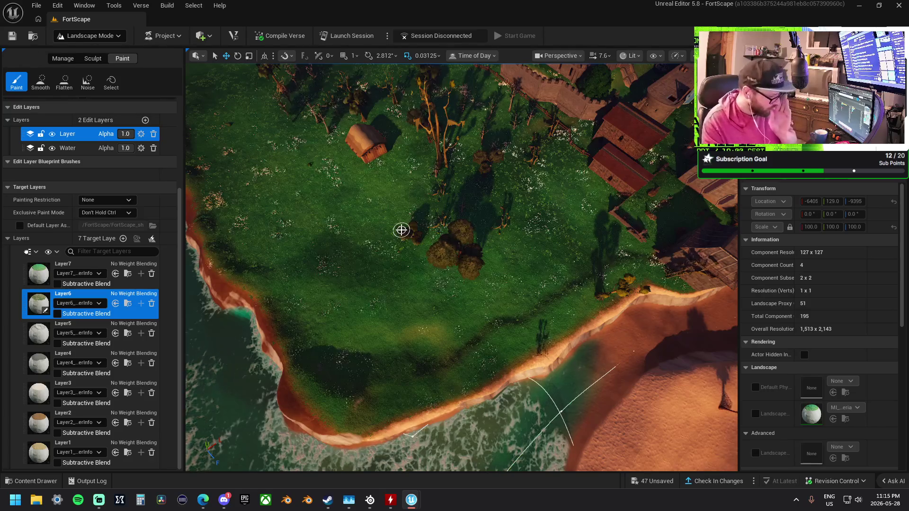
Raise a mound around the dead tree with the Sculpt tool on the Water edit layer, then drag Chunk_1 in
click(92, 58)
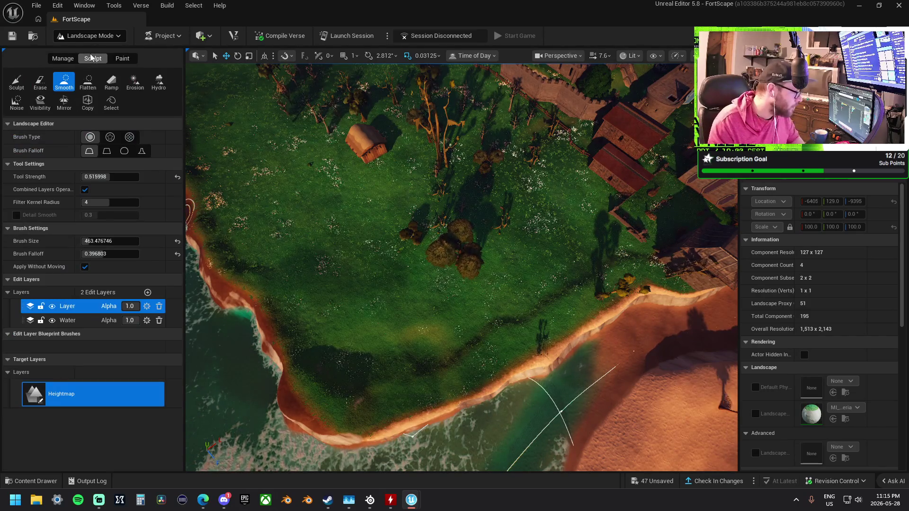
click(80, 320)
scroll(450, 213, up, 10)
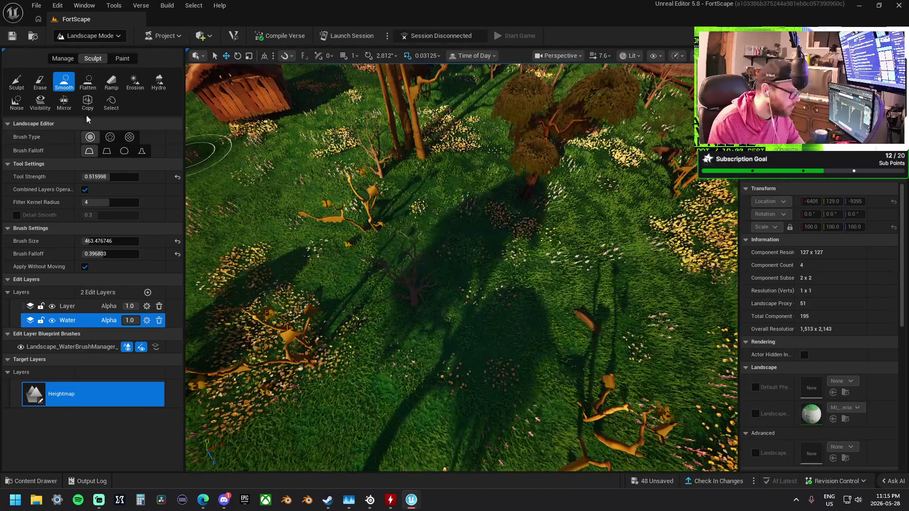
click(17, 82)
mouse_move(462, 296)
mouse_down()
mouse_move(421, 286)
mouse_move(461, 241)
mouse_move(530, 274)
mouse_move(437, 253)
mouse_move(520, 265)
mouse_move(451, 267)
mouse_move(504, 268)
mouse_move(514, 217)
mouse_up()
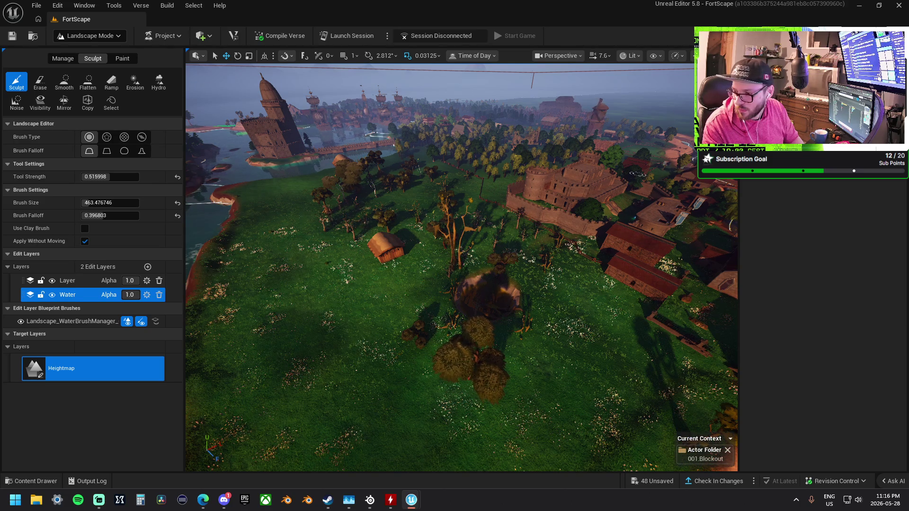
mouse_move(908, 175)
mouse_down()
mouse_move(770, 170)
mouse_move(425, 216)
mouse_up()
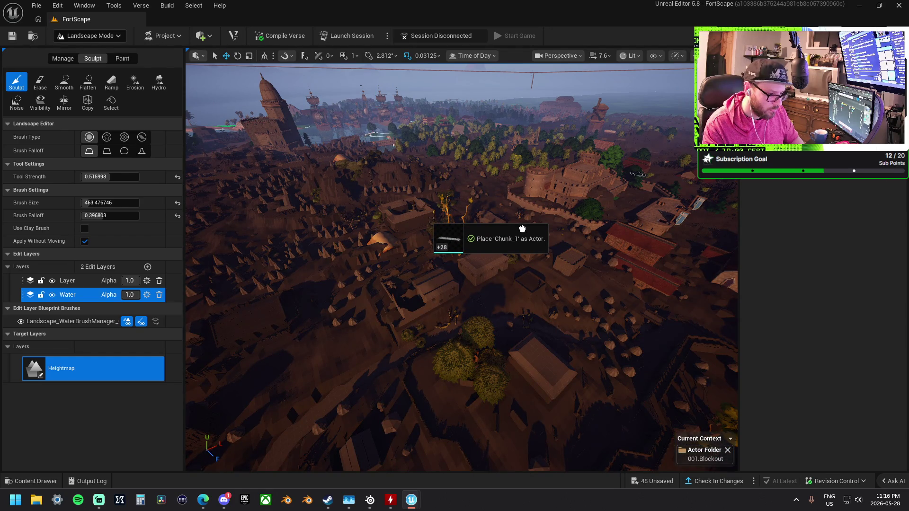
Drop the Chunk_1 blockout meshes into the level, return to Selection Mode and frame them
drag(523, 210, 523, 209)
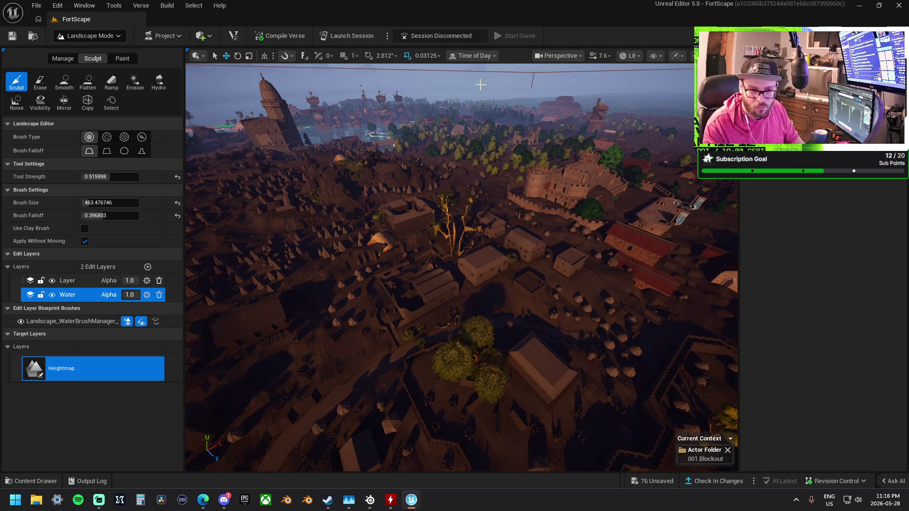
click(93, 38)
click(78, 47)
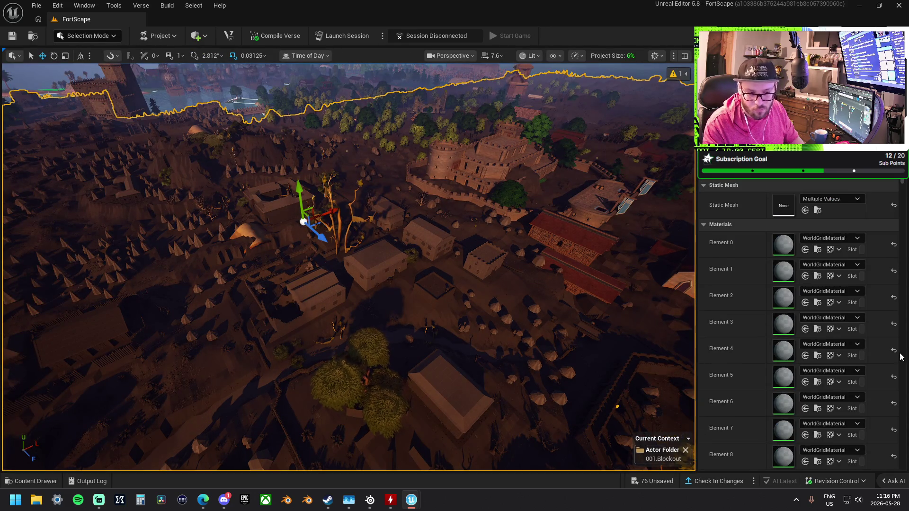
key(f)
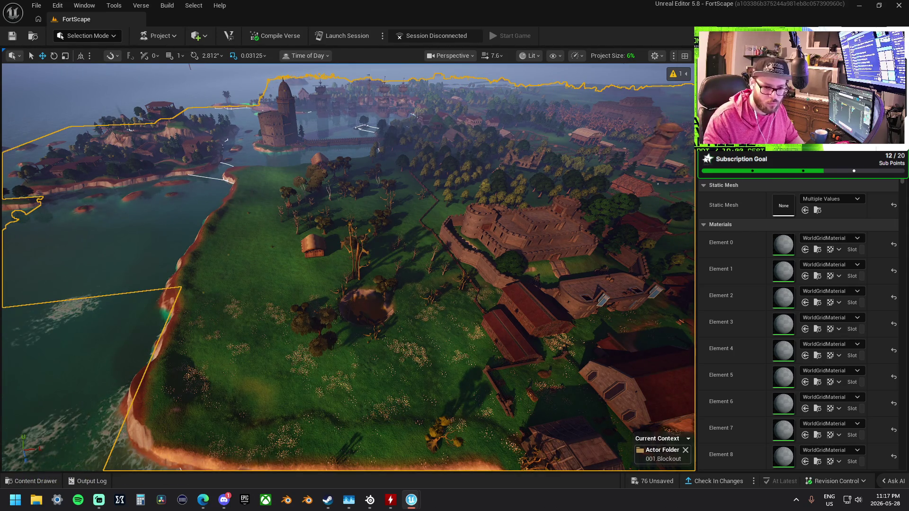
Fly from the windmill past the castle and red-roofed houses into the chapel to see the pews
drag(584, 197, 608, 367)
key(f)
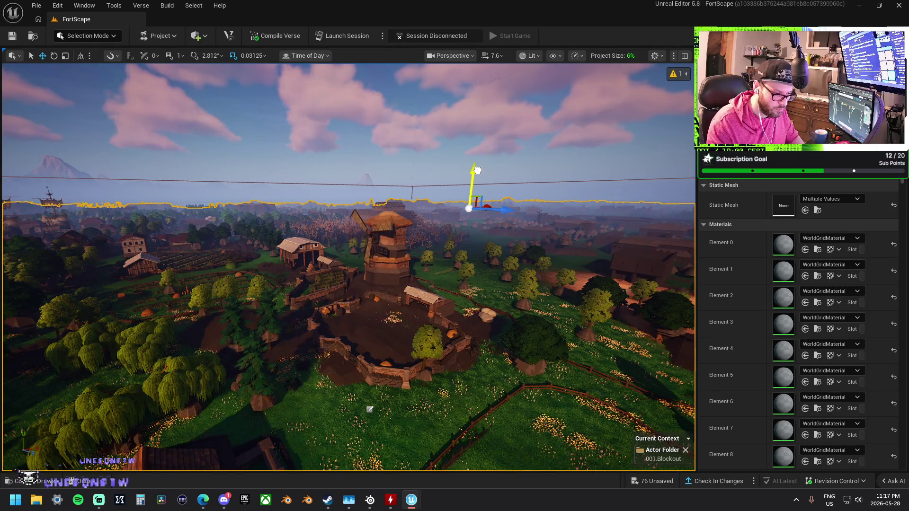
key(w)
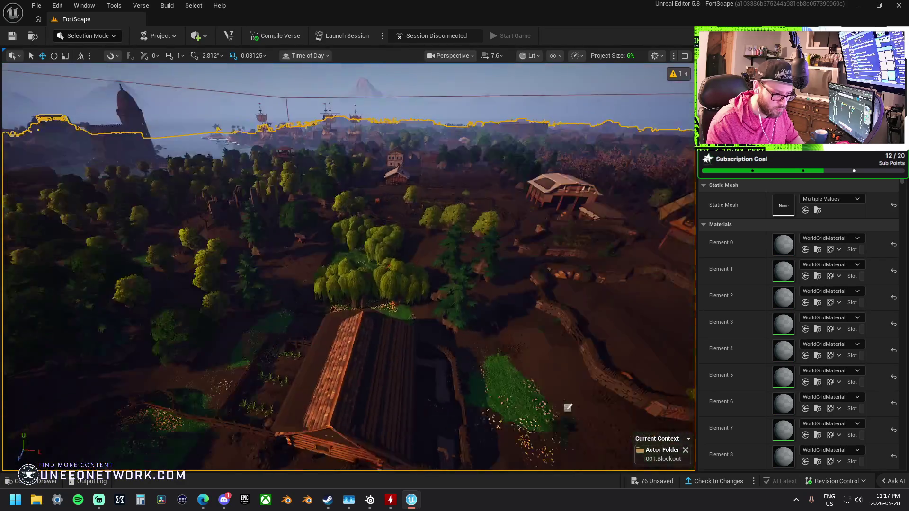
key(w)
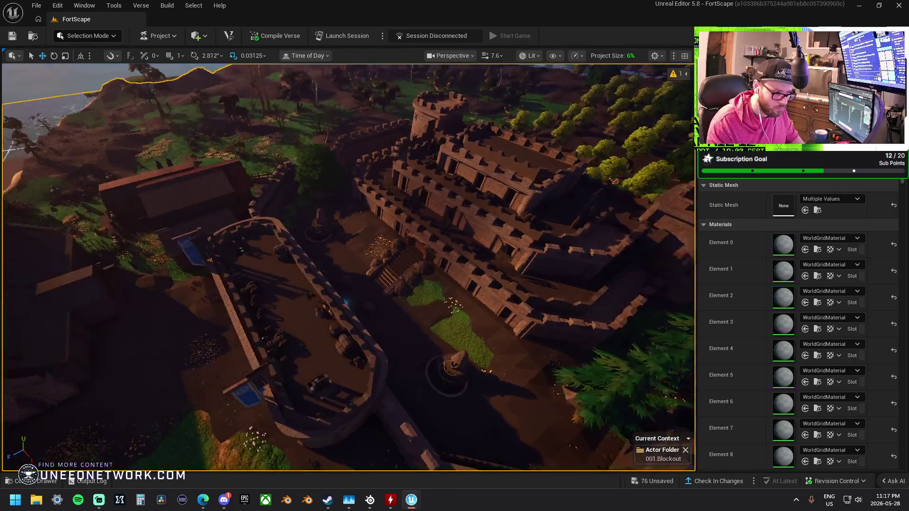
key(w)
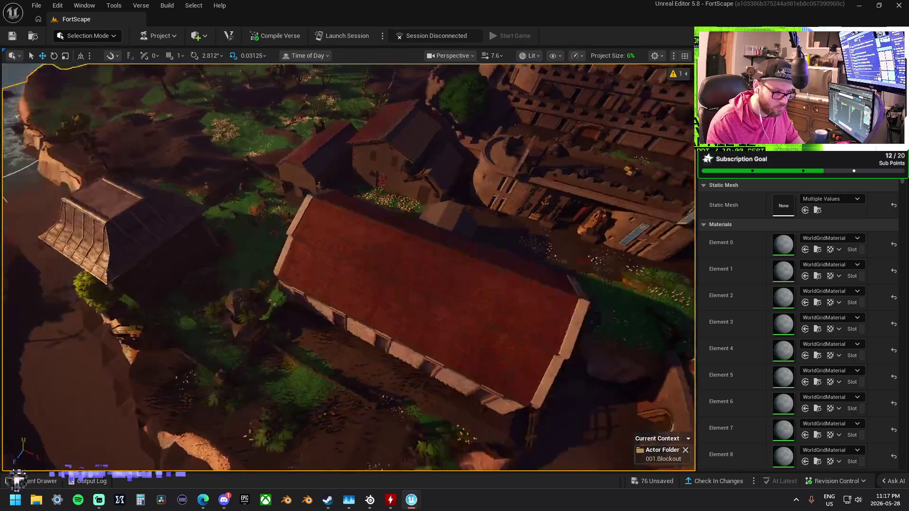
key(w)
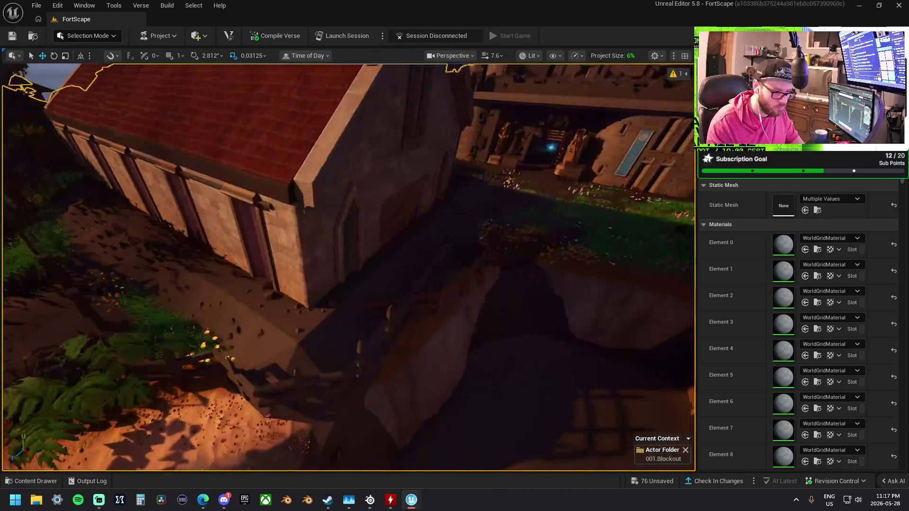
key(w)
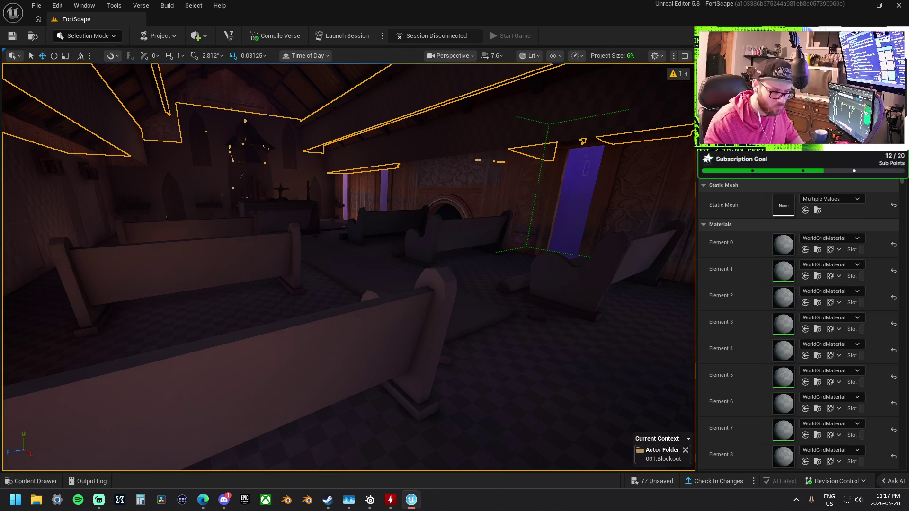
scroll(231, 117, down, 2)
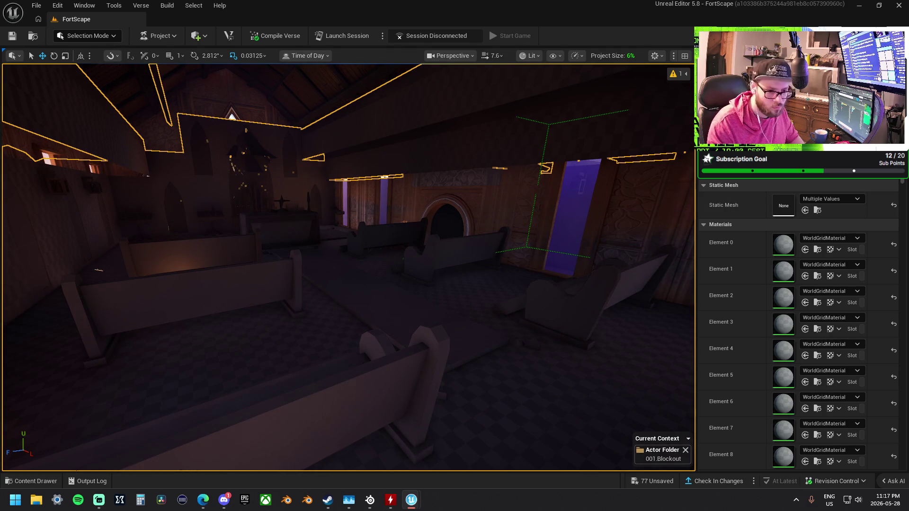
scroll(800, 322, down, 2)
key(Escape)
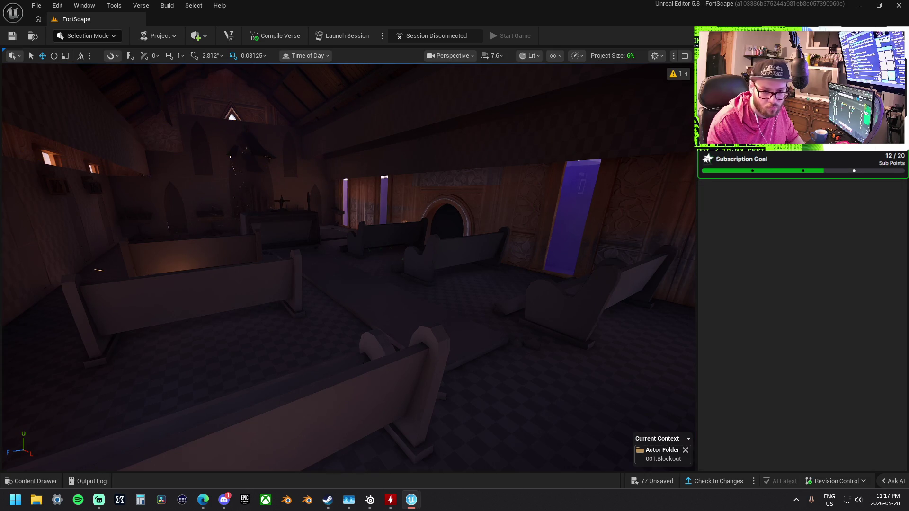
key(ctrl+z)
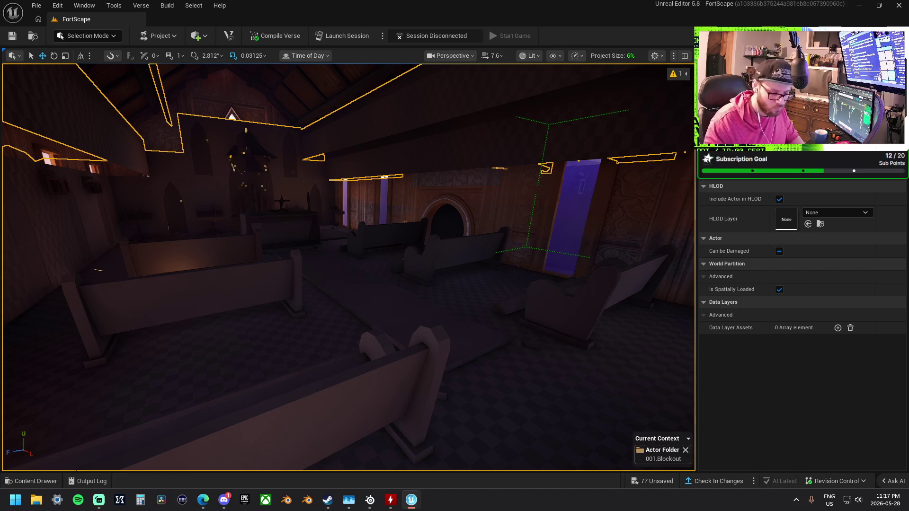
scroll(348, 267, down, 2)
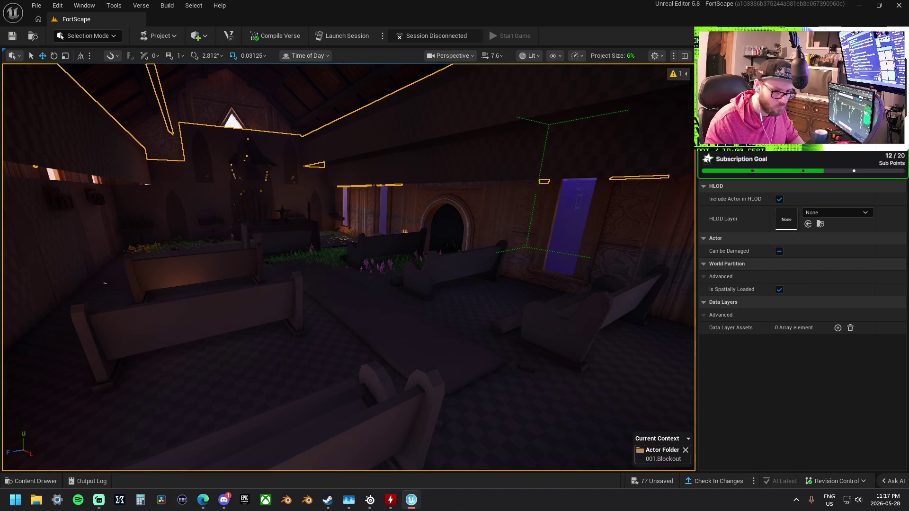
scroll(348, 268, down, 1)
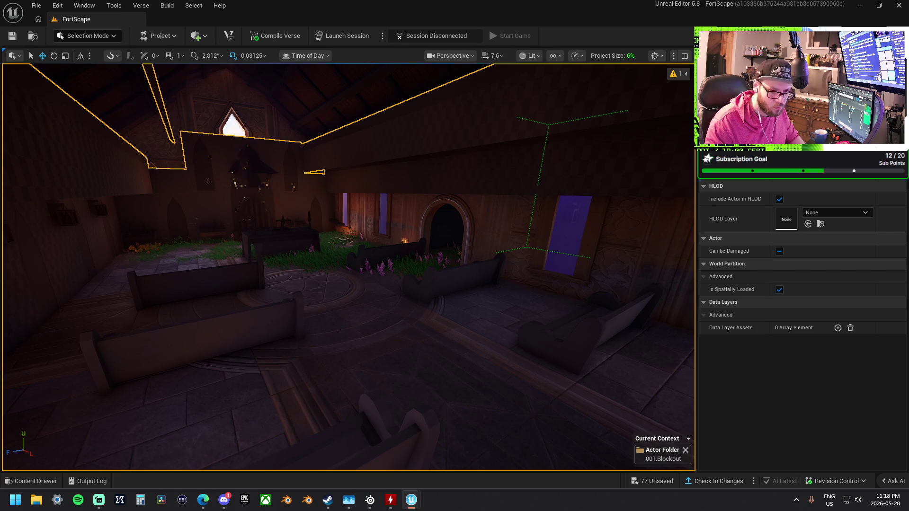
scroll(348, 267, down, 1)
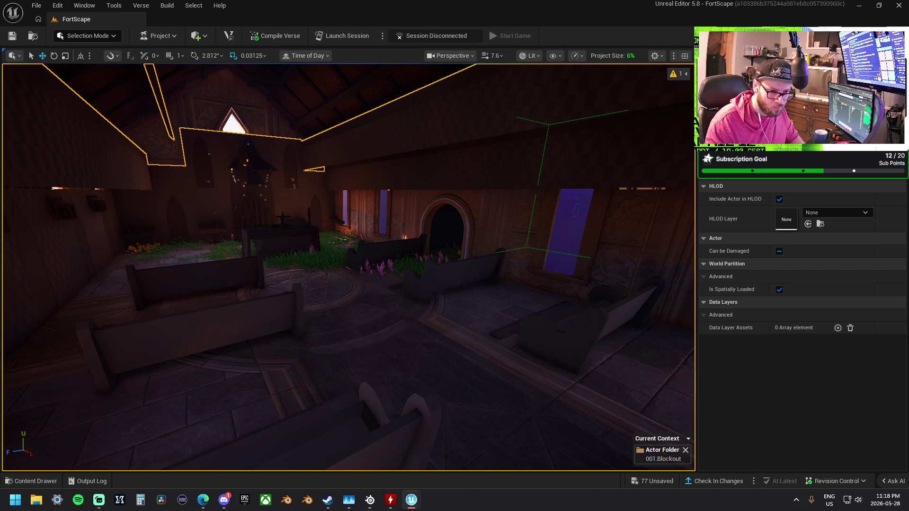
scroll(348, 267, down, 1)
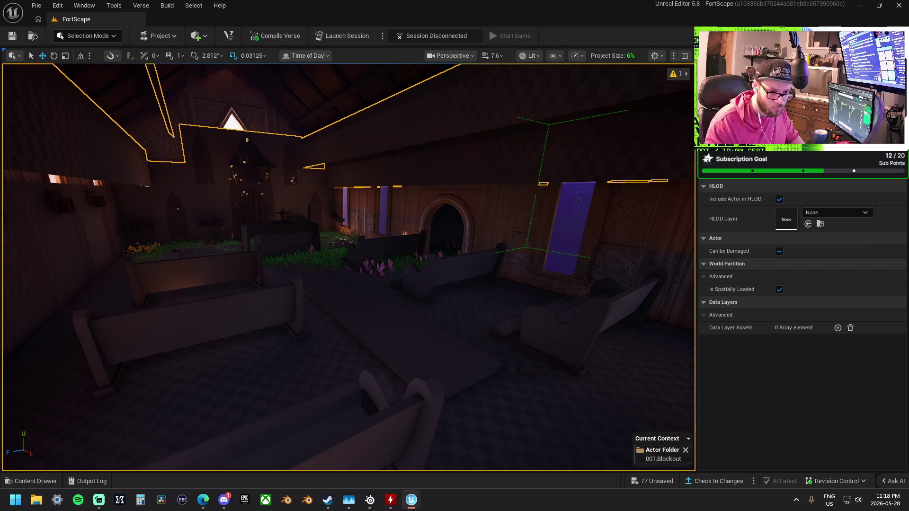
scroll(348, 267, up, 1)
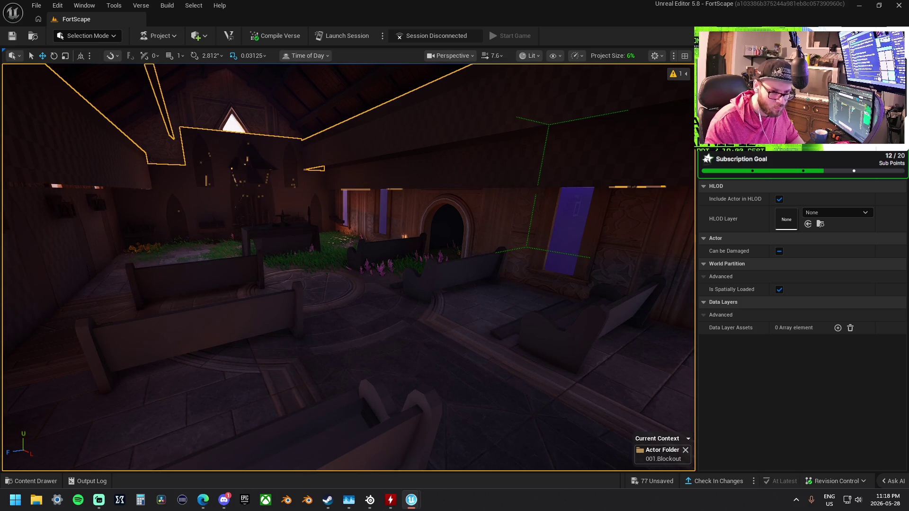
scroll(347, 268, down, 1)
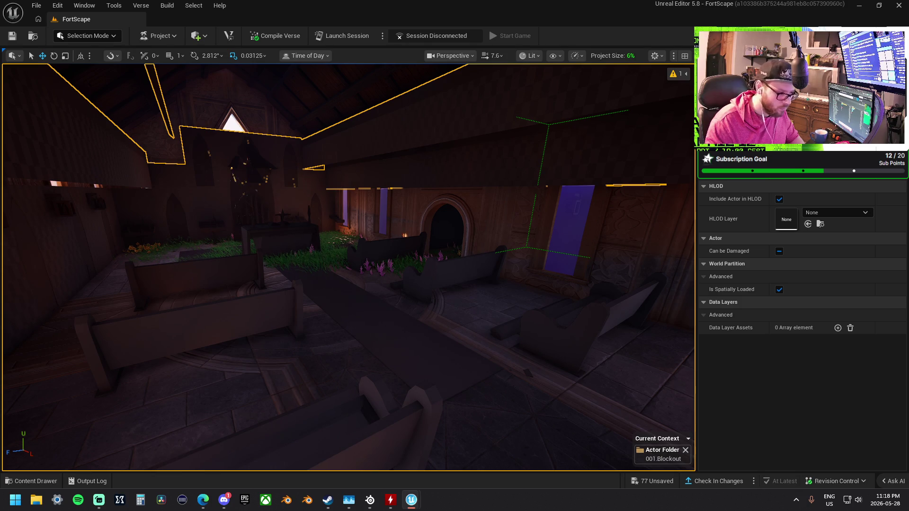
scroll(511, 175, down, 10)
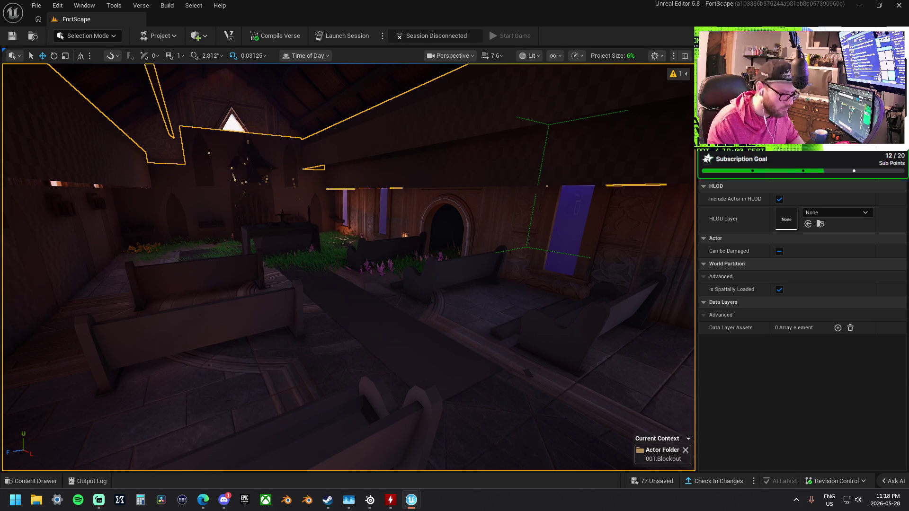
scroll(348, 267, down, 10)
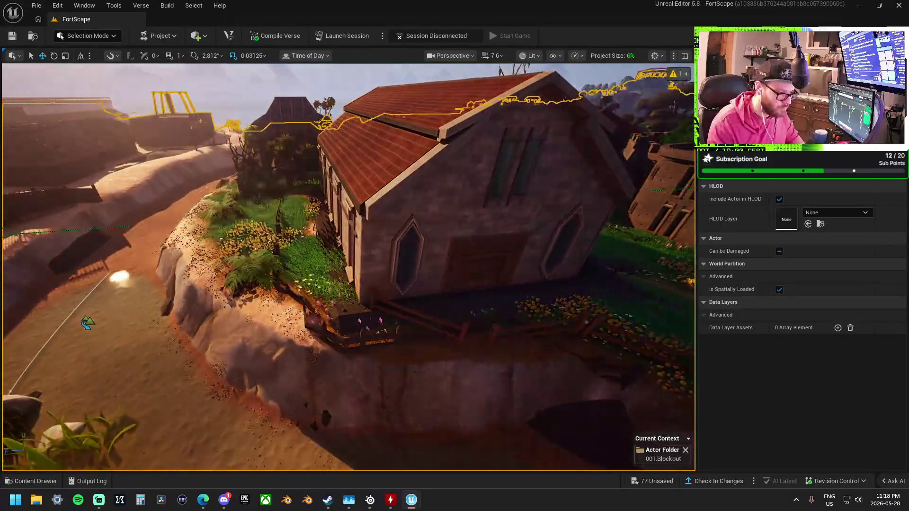
scroll(348, 268, down, 10)
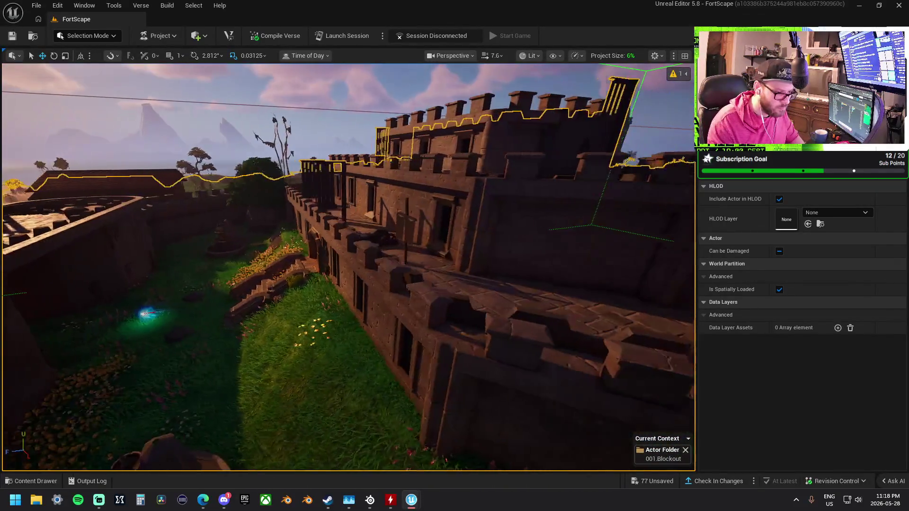
scroll(348, 268, up, 10)
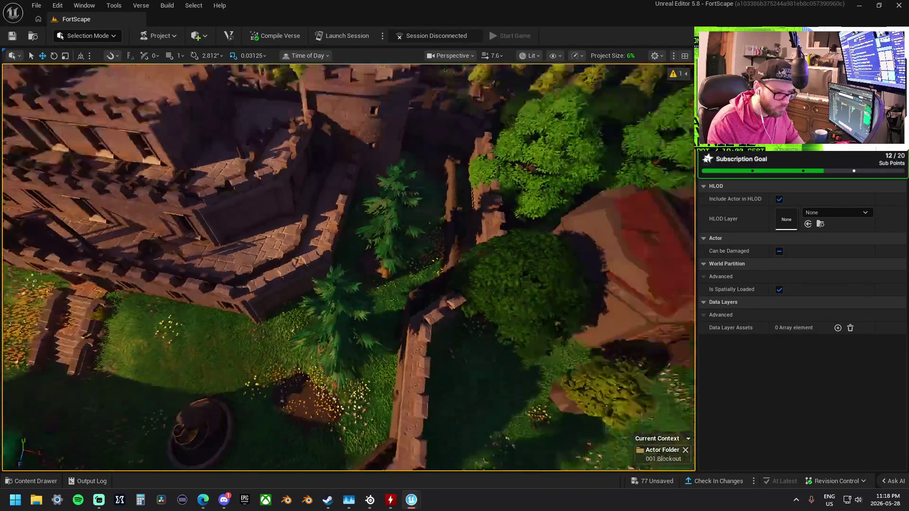
scroll(348, 267, down, 10)
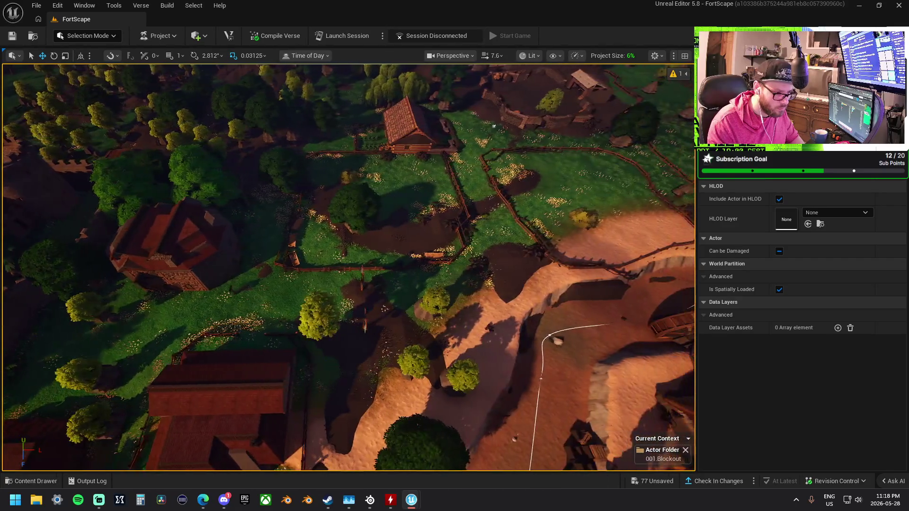
scroll(348, 267, down, 10)
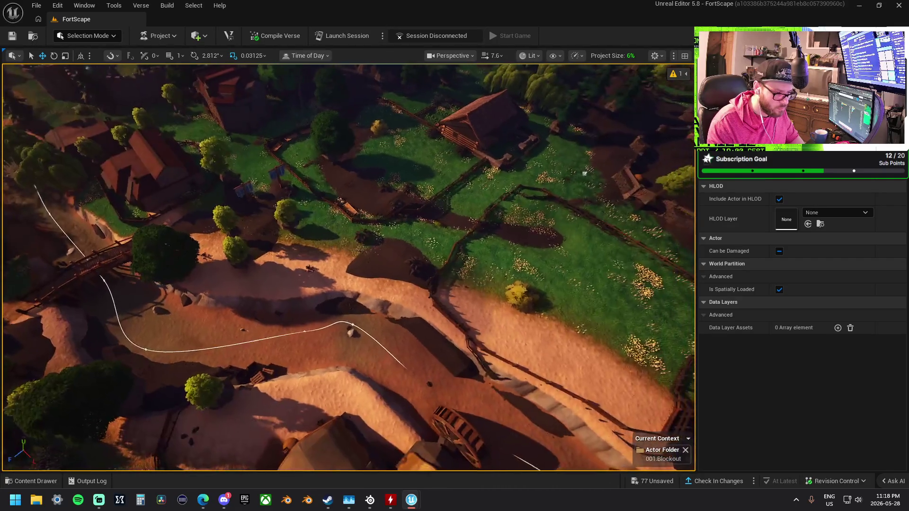
scroll(348, 267, down, 10)
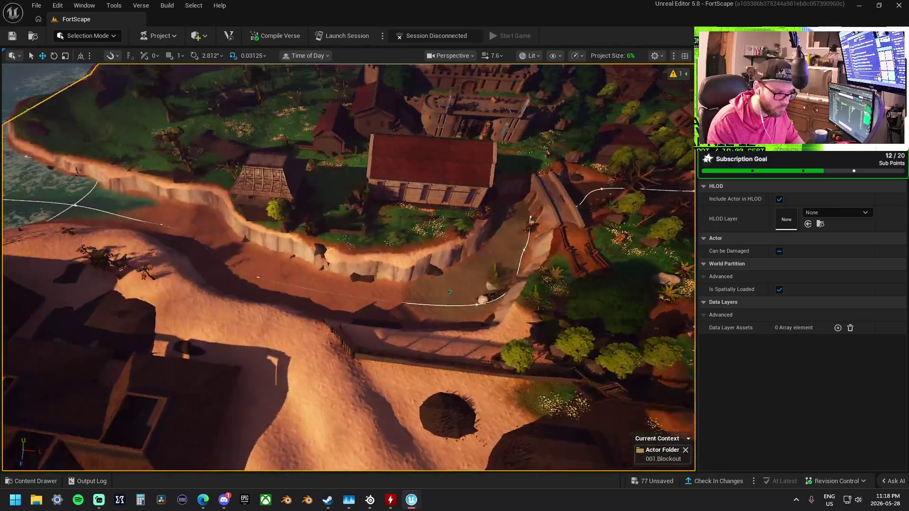
scroll(347, 268, down, 3)
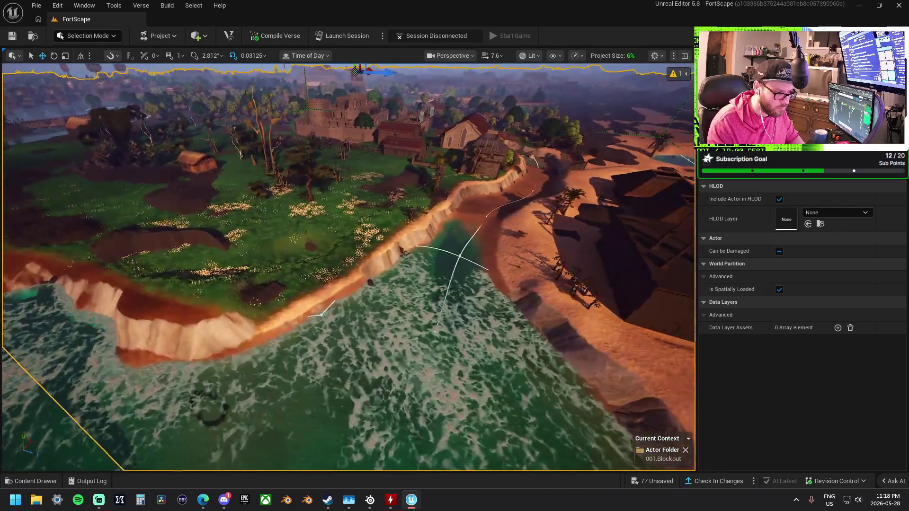
scroll(348, 267, down, 10)
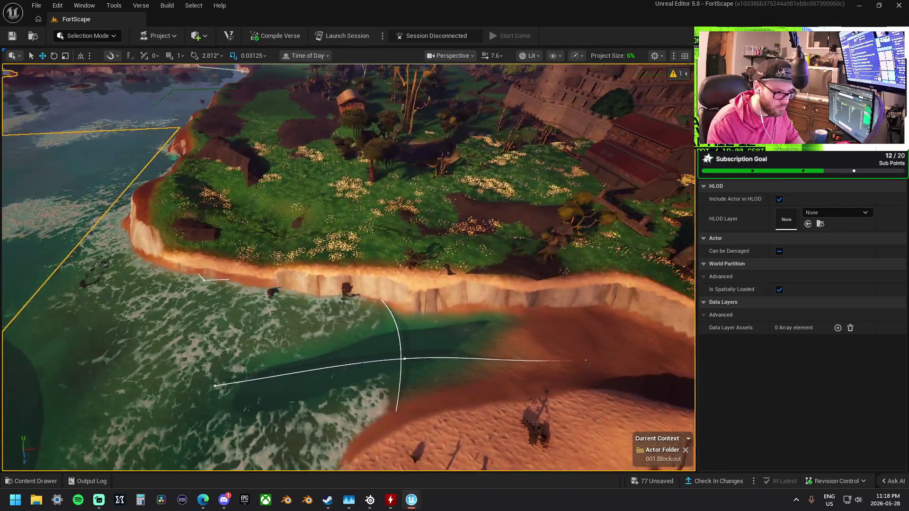
scroll(347, 267, down, 10)
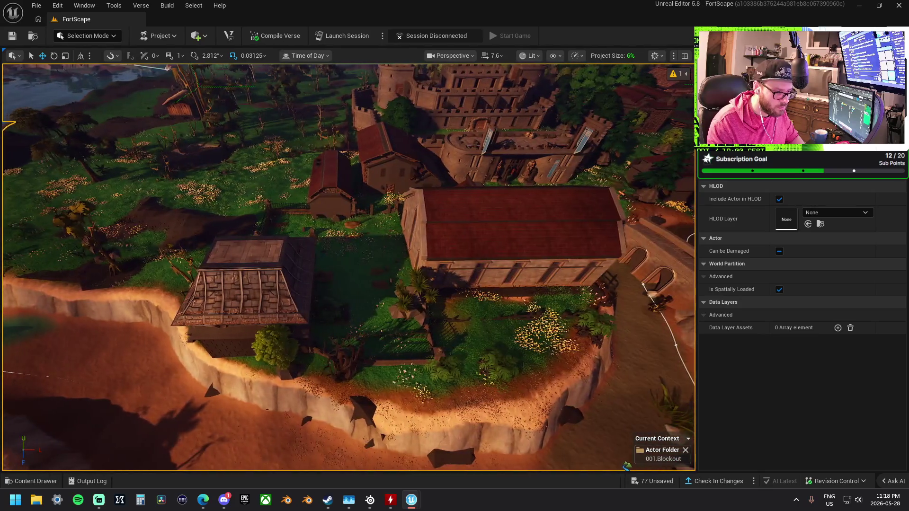
scroll(348, 268, down, 8)
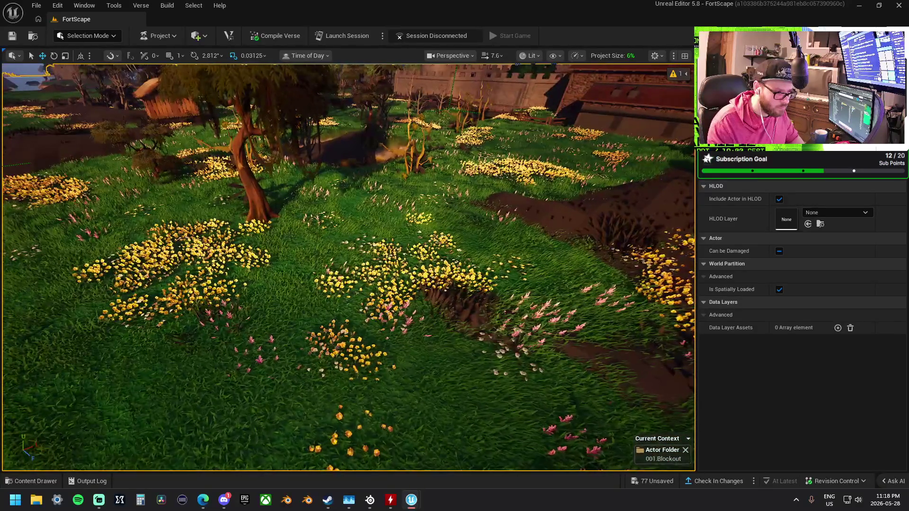
scroll(348, 268, up, 10)
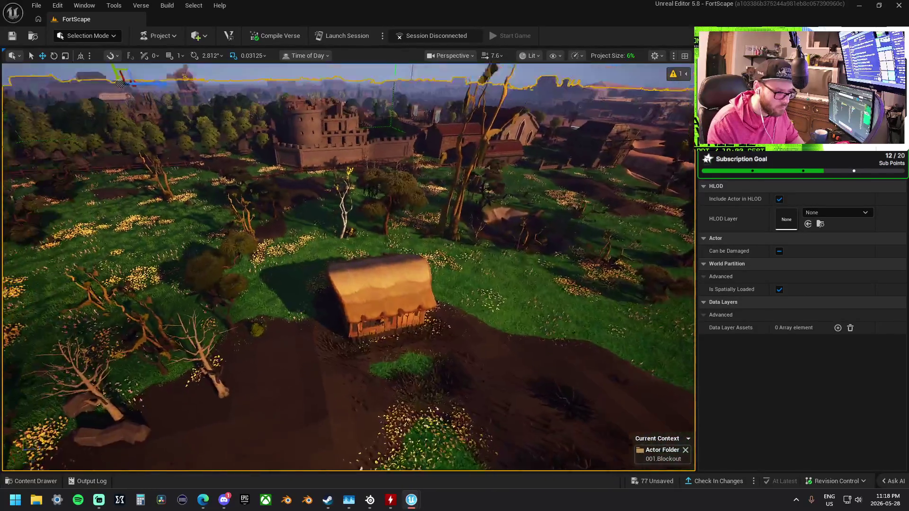
scroll(348, 268, down, 12)
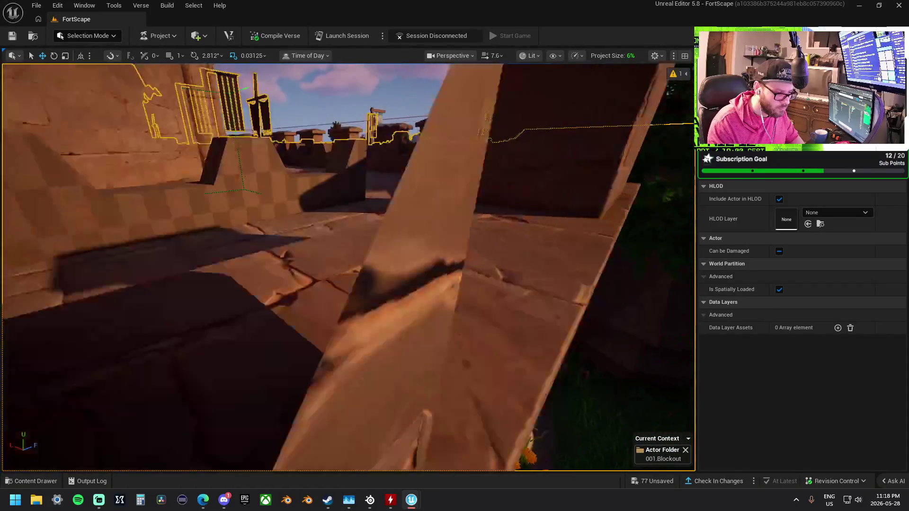
scroll(348, 267, up, 6)
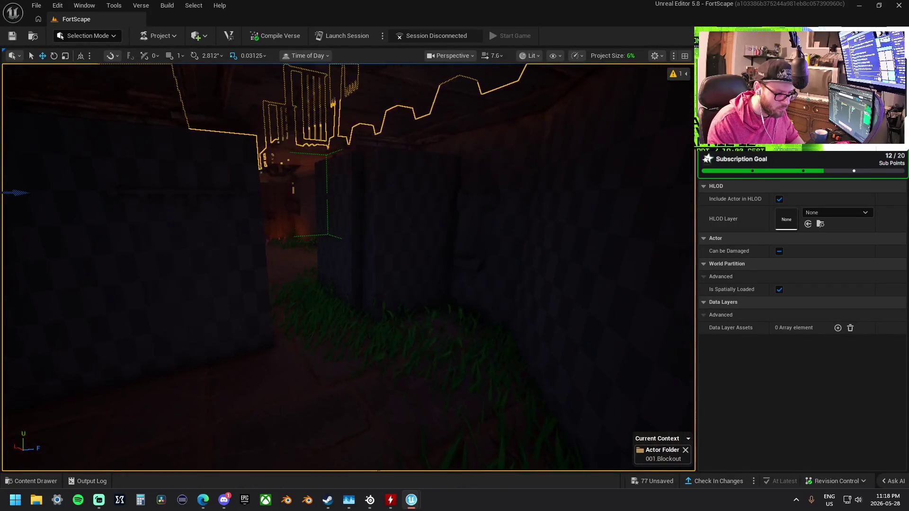
scroll(424, 256, down, 5)
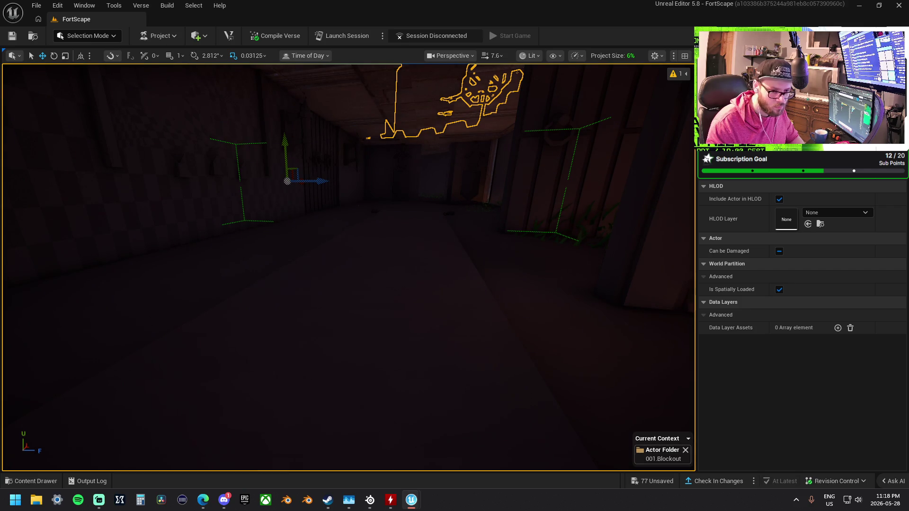
key(s)
key(w)
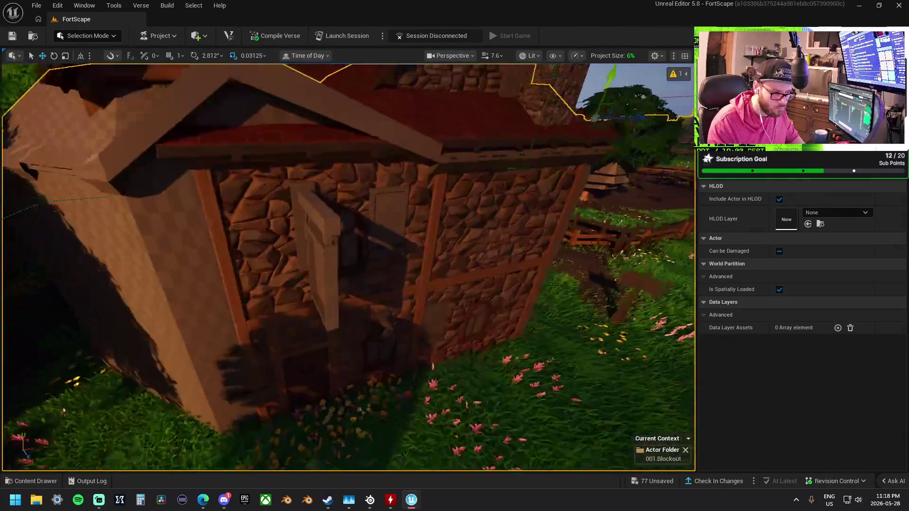
key(w)
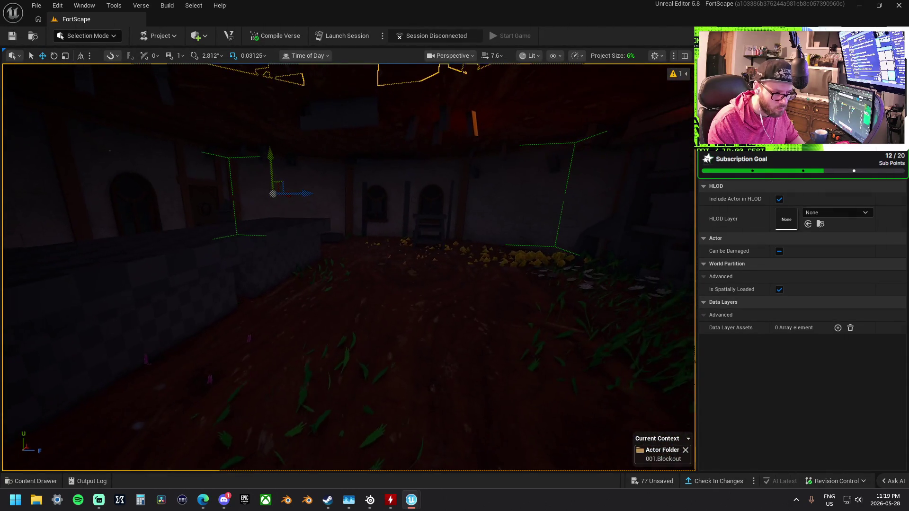
key(s)
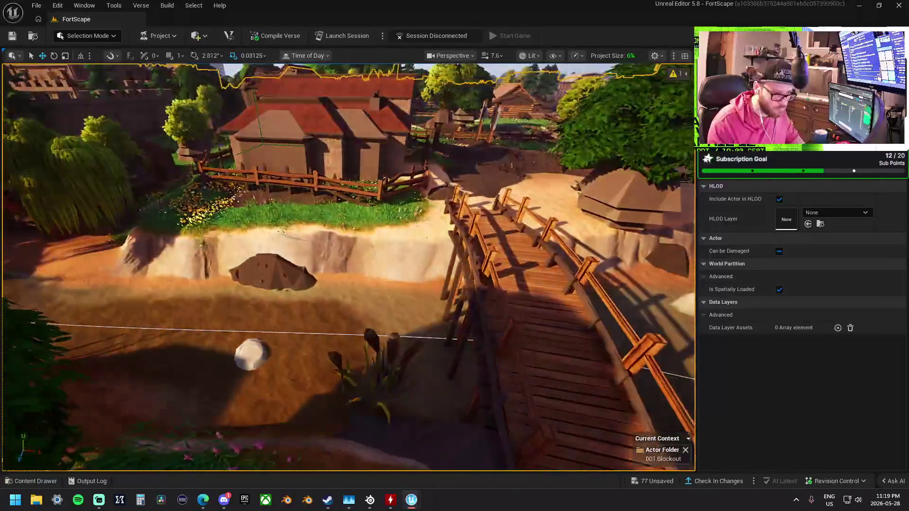
key(e)
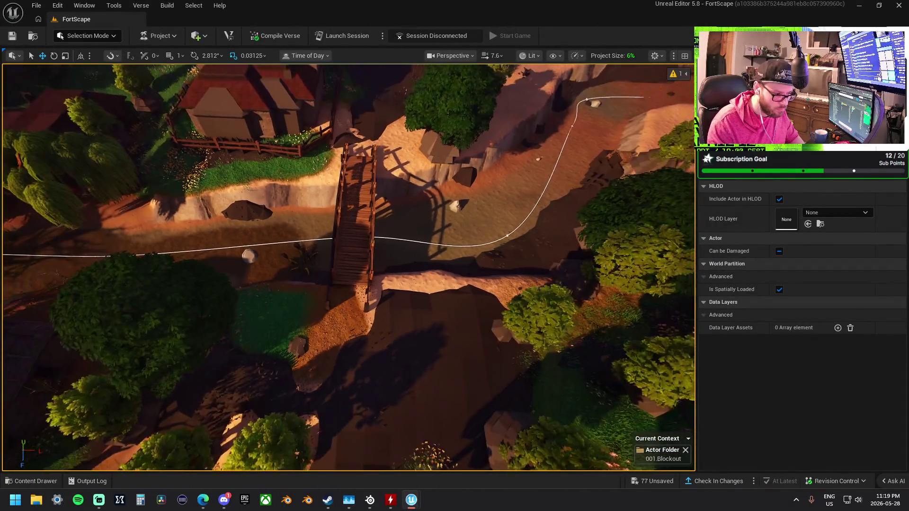
key(q)
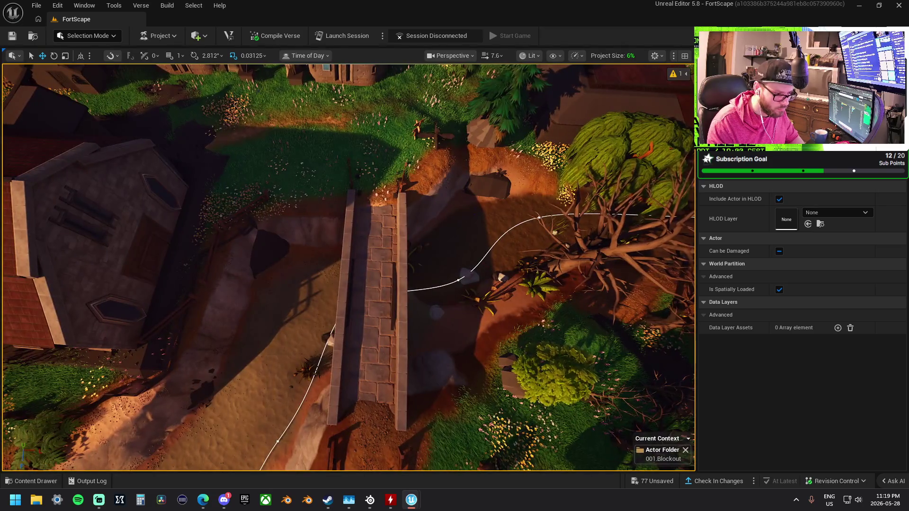
key(q)
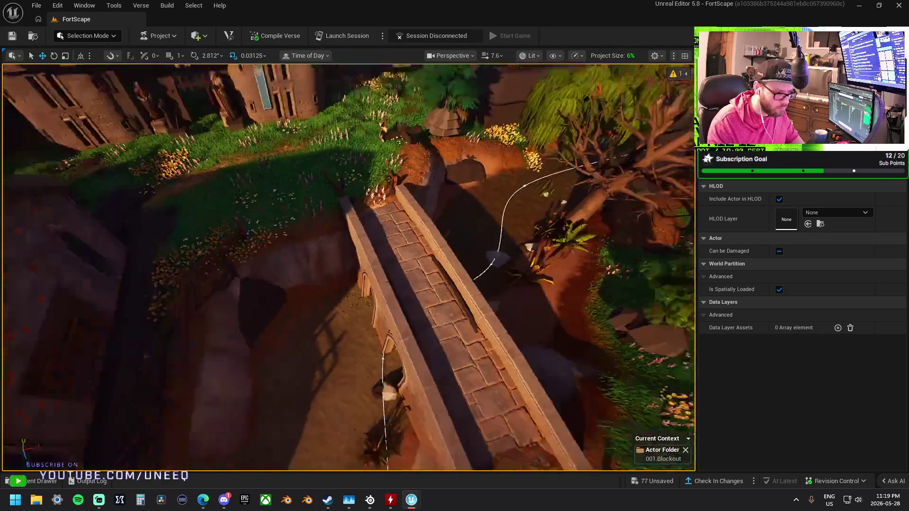
key(q)
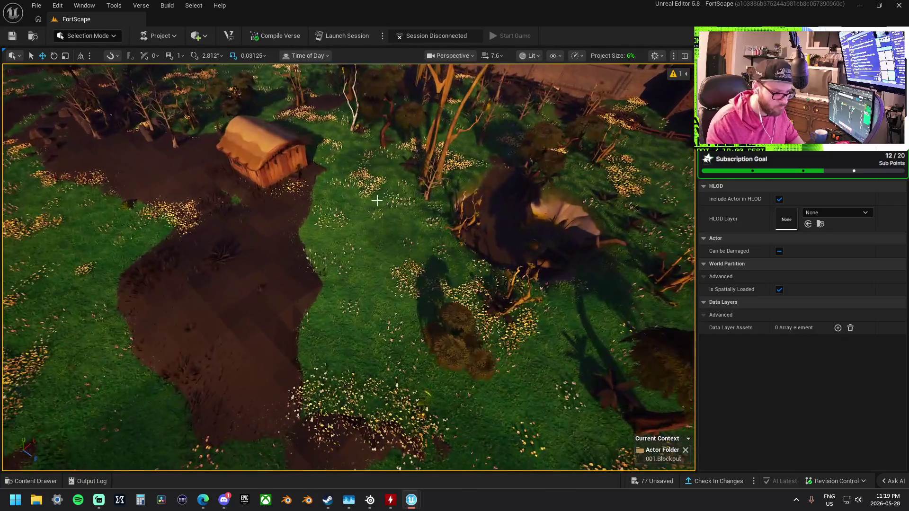
click(406, 241)
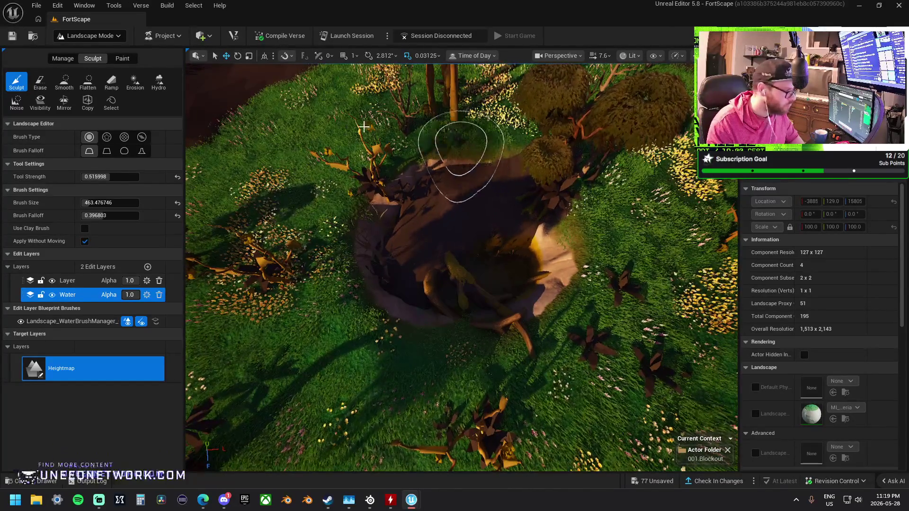
Try the Flatten and Sculpt tools, then settle on the Smooth brush
click(88, 81)
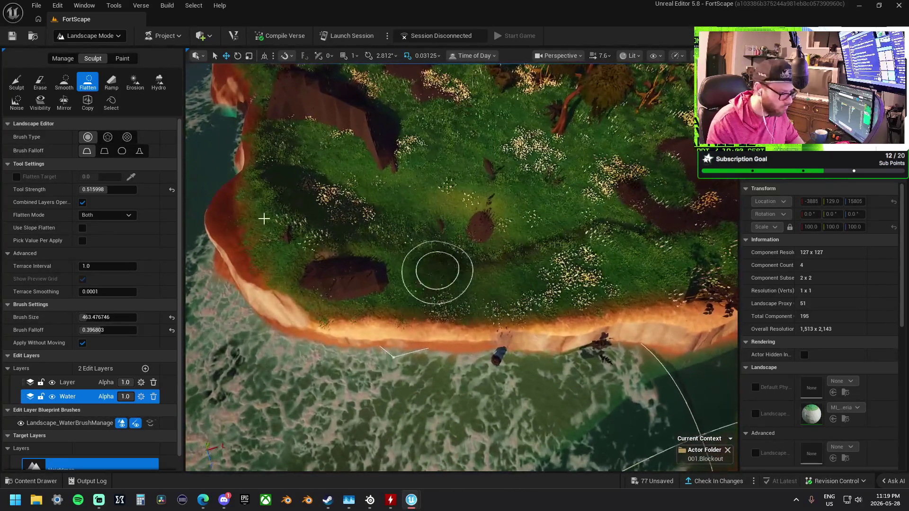
click(17, 81)
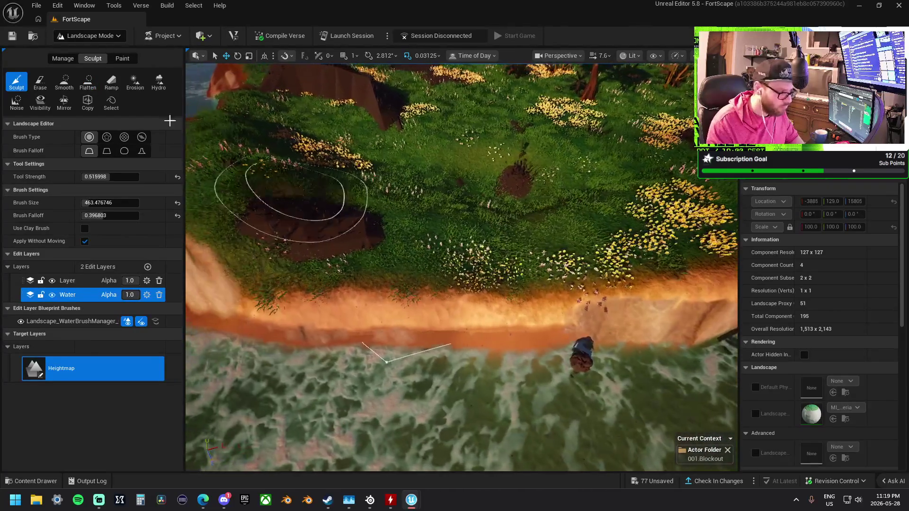
click(64, 82)
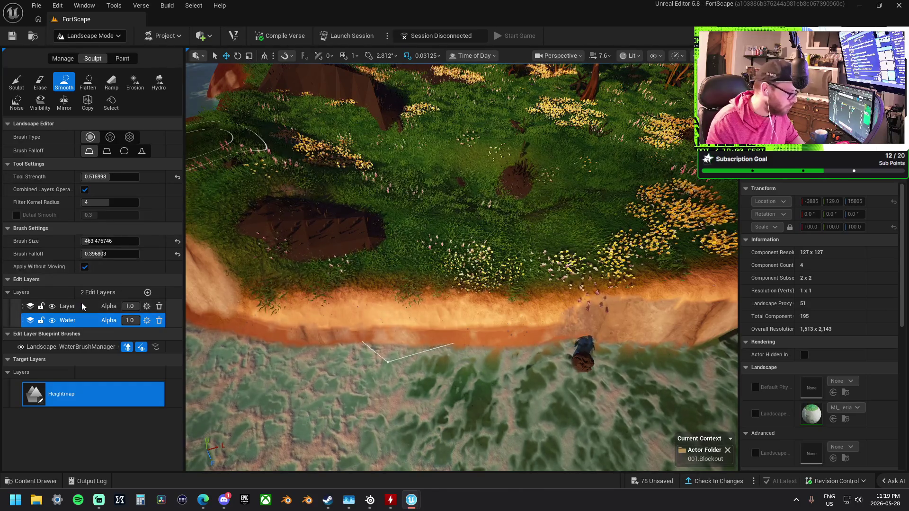
Target the Layer edit layer and smooth the beach cliff edge and left sand slope
click(81, 304)
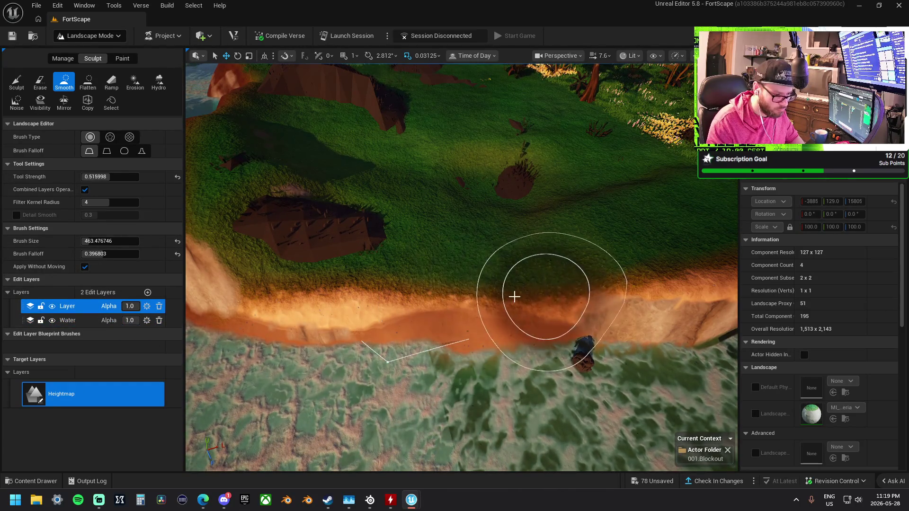
mouse_move(351, 290)
mouse_down()
mouse_move(279, 293)
mouse_move(377, 289)
mouse_up()
mouse_move(632, 293)
mouse_down()
mouse_move(562, 330)
mouse_move(645, 257)
mouse_move(589, 216)
mouse_up()
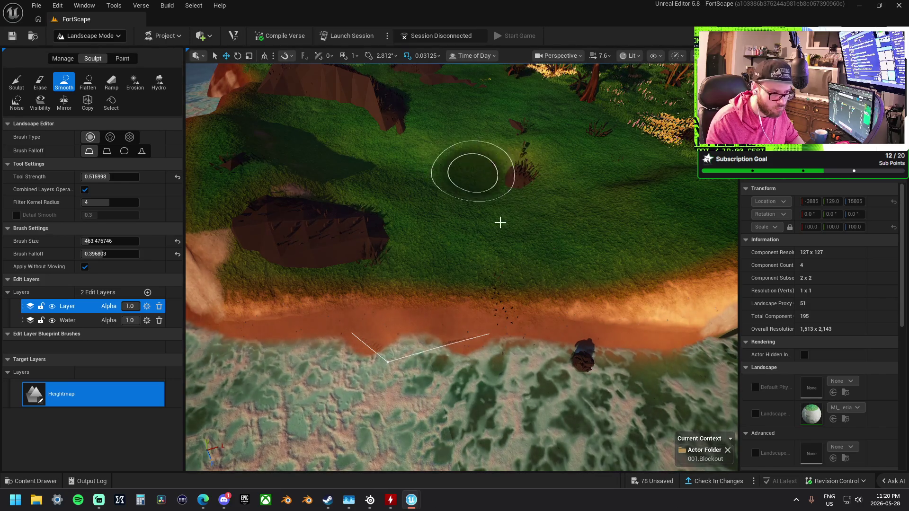
scroll(538, 279, up, 5)
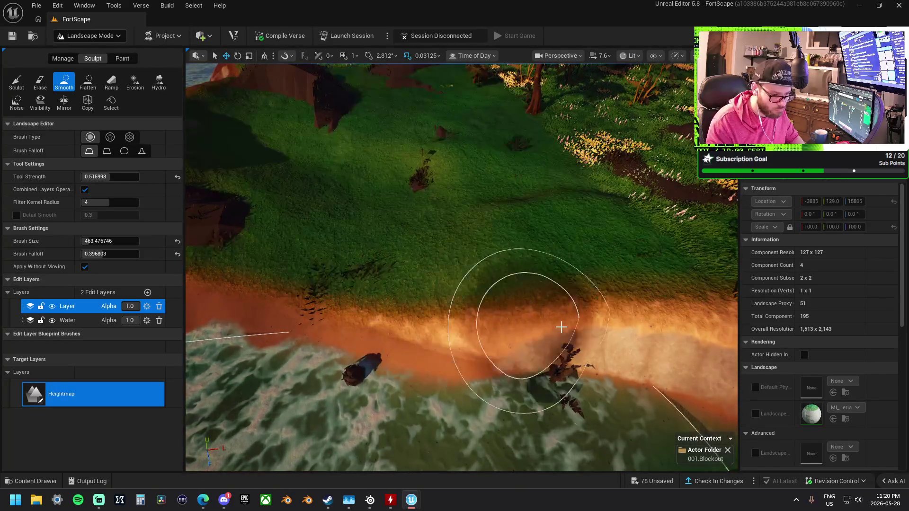
scroll(481, 335, up, 5)
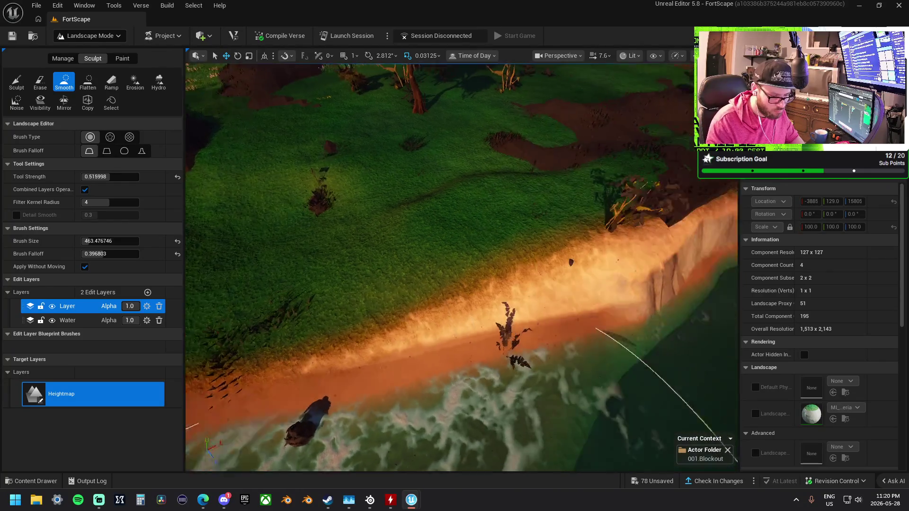
scroll(466, 304, down, 3)
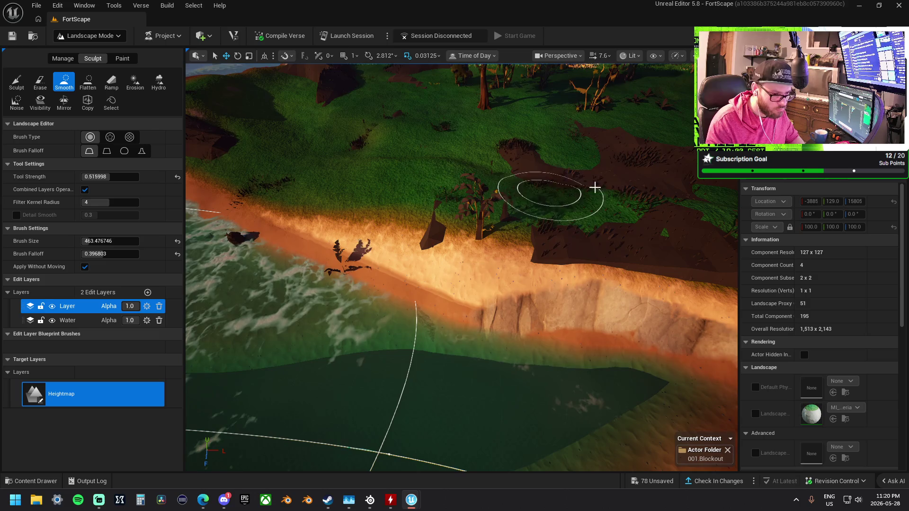
scroll(567, 188, up, 6)
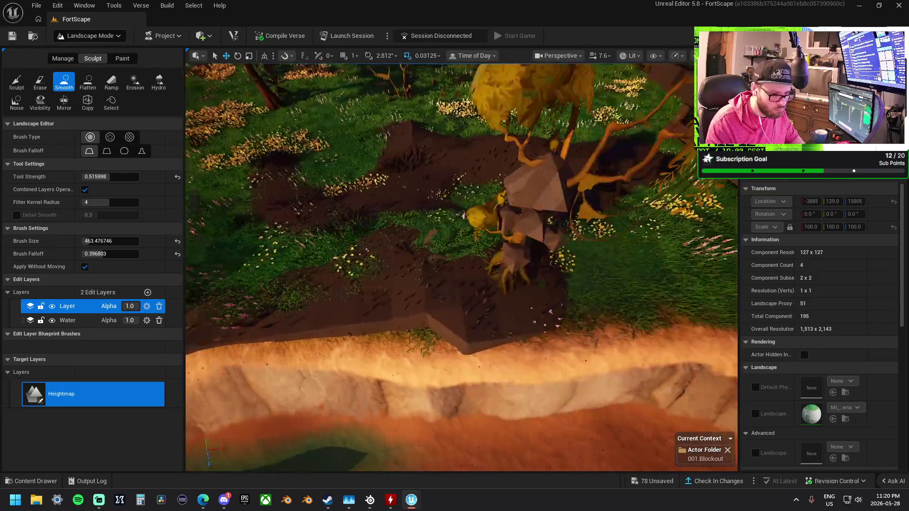
scroll(541, 240, down, 4)
scroll(541, 240, up, 5)
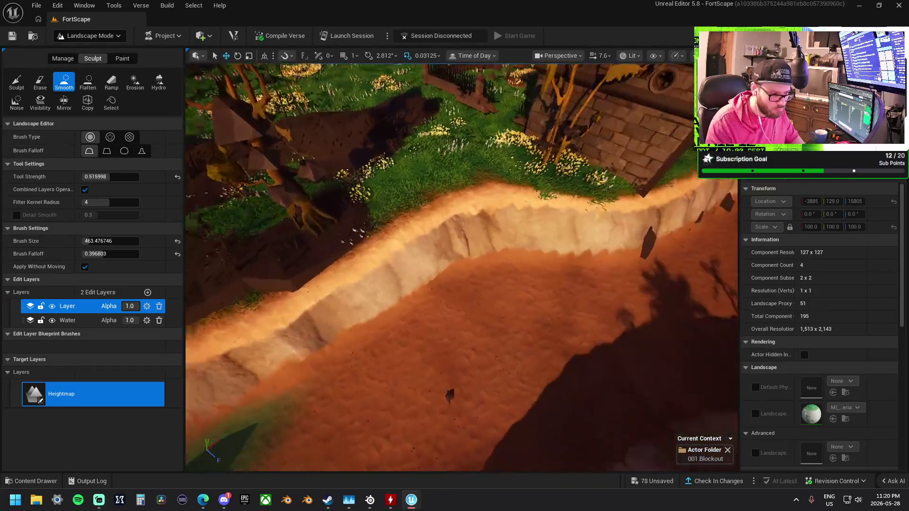
scroll(396, 300, down, 4)
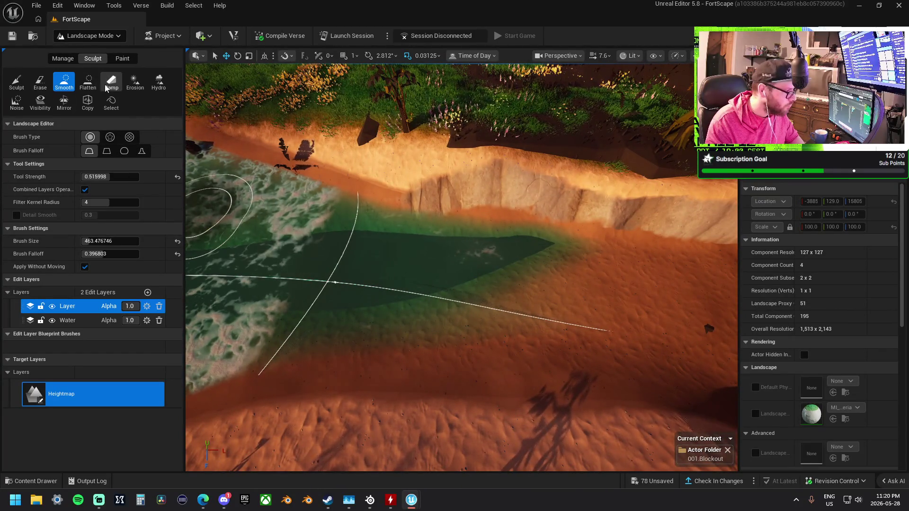
click(88, 83)
Flatten the water area beside the beach, then orbit to a new angle on the pond
mouse_move(519, 288)
mouse_down()
mouse_move(603, 290)
mouse_move(679, 314)
mouse_move(629, 284)
mouse_move(629, 213)
mouse_move(629, 237)
mouse_move(591, 256)
mouse_move(428, 260)
mouse_move(347, 232)
mouse_move(532, 235)
mouse_move(391, 209)
mouse_up()
scroll(680, 315, up, 2)
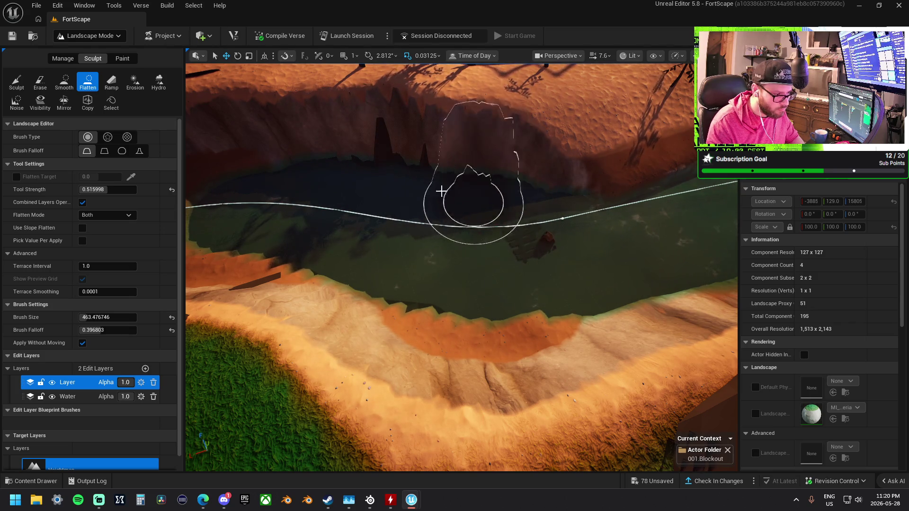
drag(428, 189, 428, 189)
mouse_move(380, 205)
mouse_down()
mouse_move(457, 233)
mouse_move(453, 282)
mouse_move(438, 233)
mouse_move(547, 283)
mouse_move(548, 274)
mouse_move(438, 283)
mouse_move(412, 264)
mouse_move(582, 276)
mouse_move(479, 265)
mouse_move(614, 254)
mouse_up()
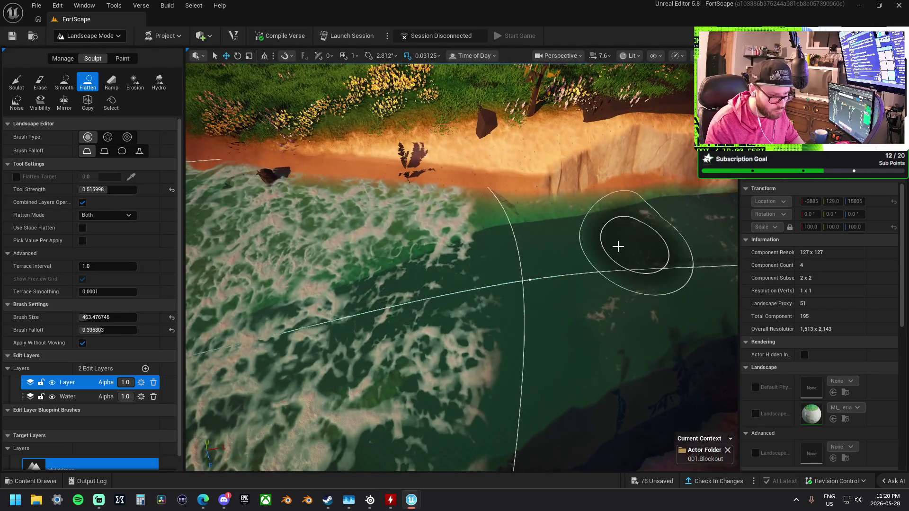
Flatten the foamy shoreline, a dip in the shallows and the lighter shallows along the channel
drag(617, 246, 263, 237)
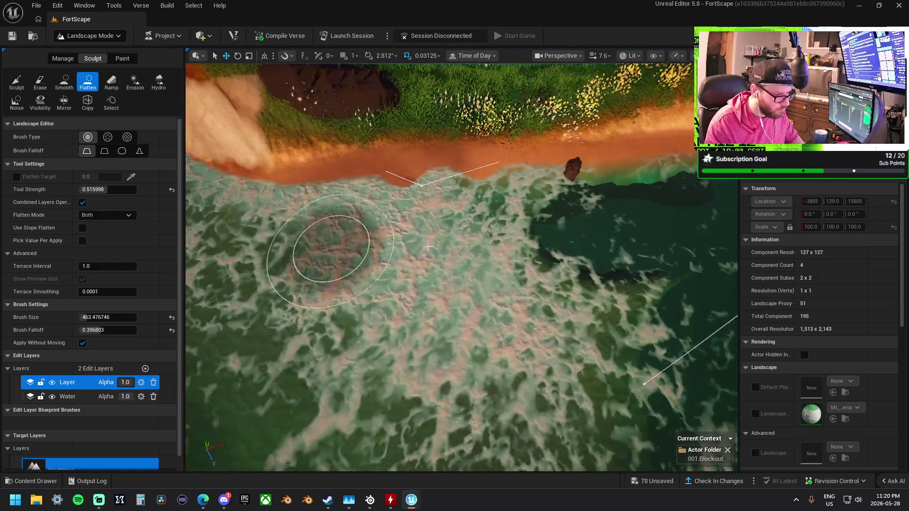
mouse_move(582, 229)
mouse_down()
mouse_move(288, 237)
mouse_move(235, 229)
mouse_up()
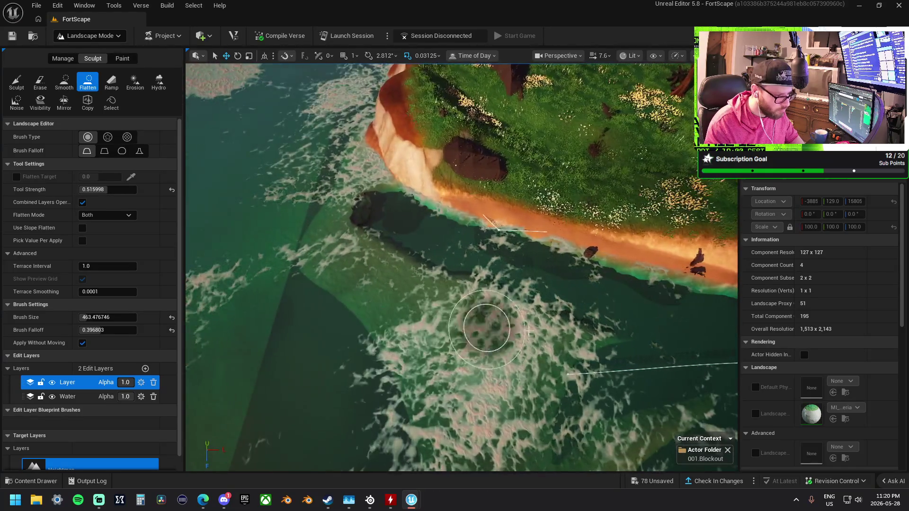
mouse_move(488, 324)
mouse_down()
mouse_move(641, 335)
mouse_move(444, 291)
mouse_move(325, 229)
mouse_move(278, 248)
mouse_move(399, 306)
mouse_up()
drag(469, 341, 598, 337)
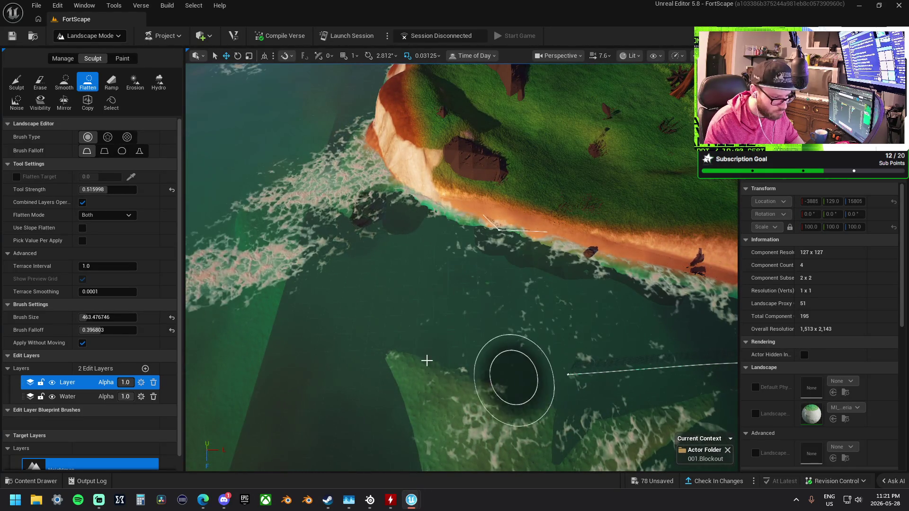
mouse_move(428, 434)
mouse_down()
mouse_move(472, 386)
mouse_move(587, 343)
mouse_up()
mouse_move(584, 270)
mouse_down()
mouse_move(527, 235)
mouse_move(497, 154)
mouse_move(507, 239)
mouse_move(473, 284)
mouse_move(477, 250)
mouse_move(379, 286)
mouse_move(441, 247)
mouse_up()
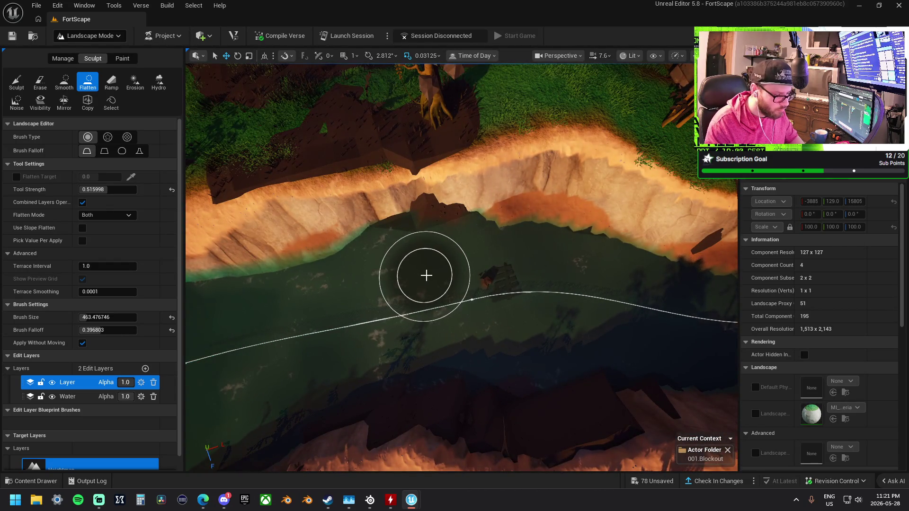
Undo the last flatten stroke and re-flatten the cliff toe and a band along the river
key(ctrl+z)
mouse_move(455, 268)
mouse_down()
mouse_move(407, 260)
mouse_move(469, 260)
mouse_move(434, 257)
mouse_move(514, 277)
mouse_up()
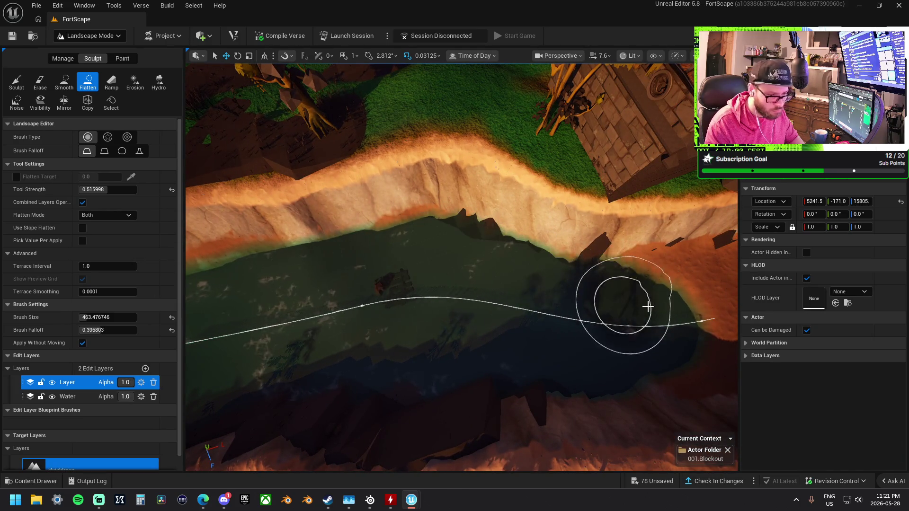
key(Right)
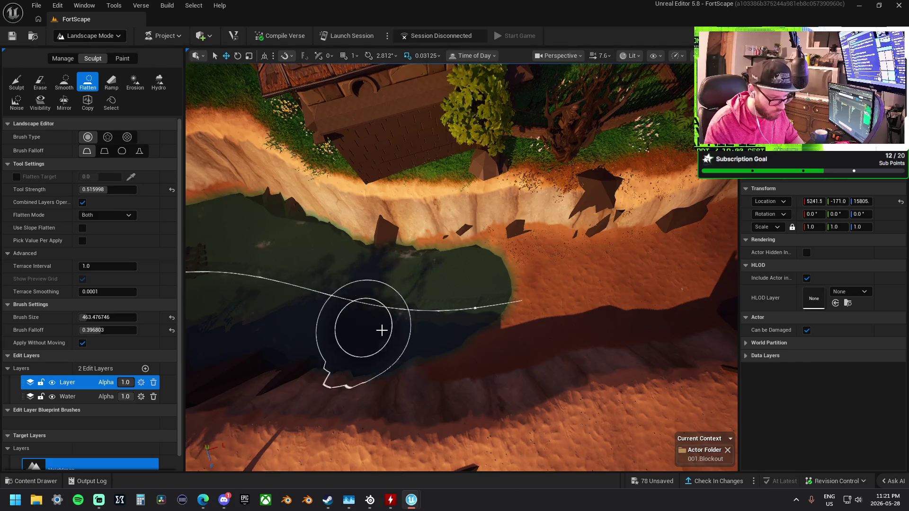
mouse_move(381, 330)
mouse_down()
mouse_move(460, 331)
mouse_move(665, 296)
mouse_move(626, 276)
mouse_move(489, 280)
mouse_up()
Flatten the riverbed along the top-right bank, briefly trying Smooth before returning to Flatten
key(Right)
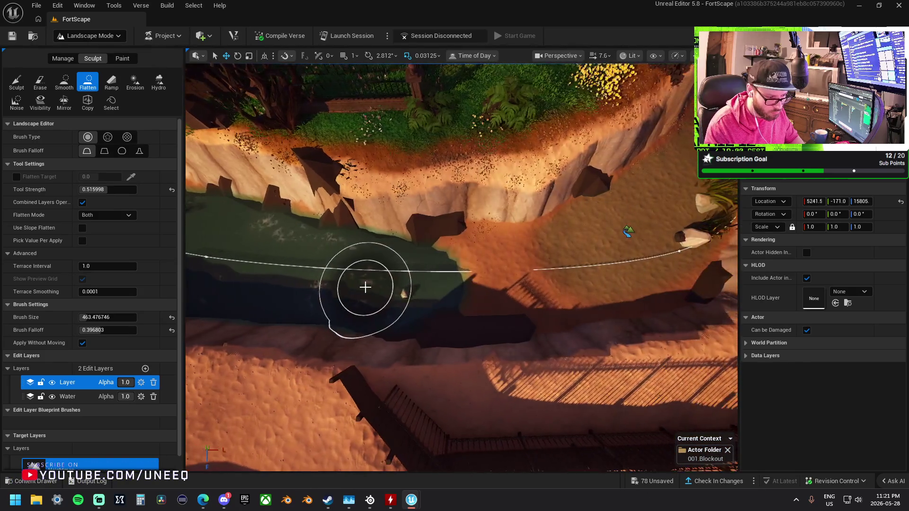
drag(678, 207, 636, 222)
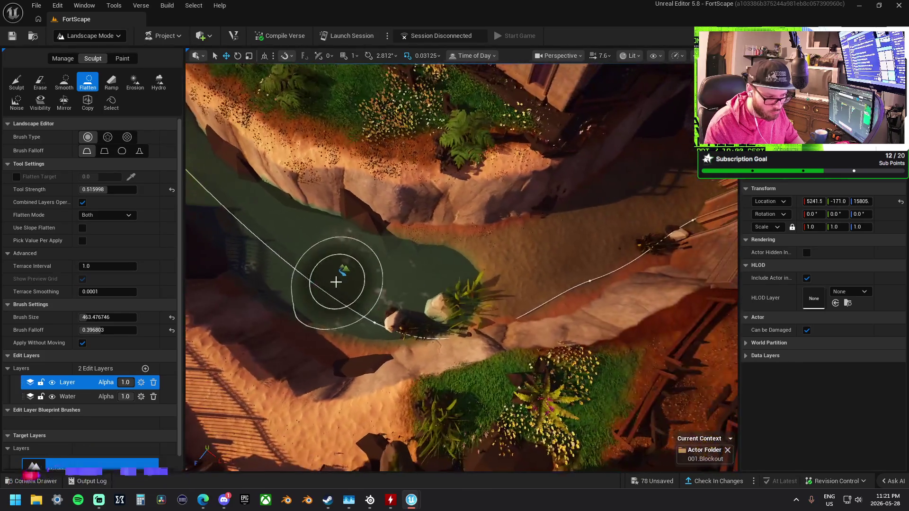
mouse_move(630, 215)
mouse_down()
mouse_move(650, 182)
mouse_move(667, 192)
mouse_move(575, 259)
mouse_up()
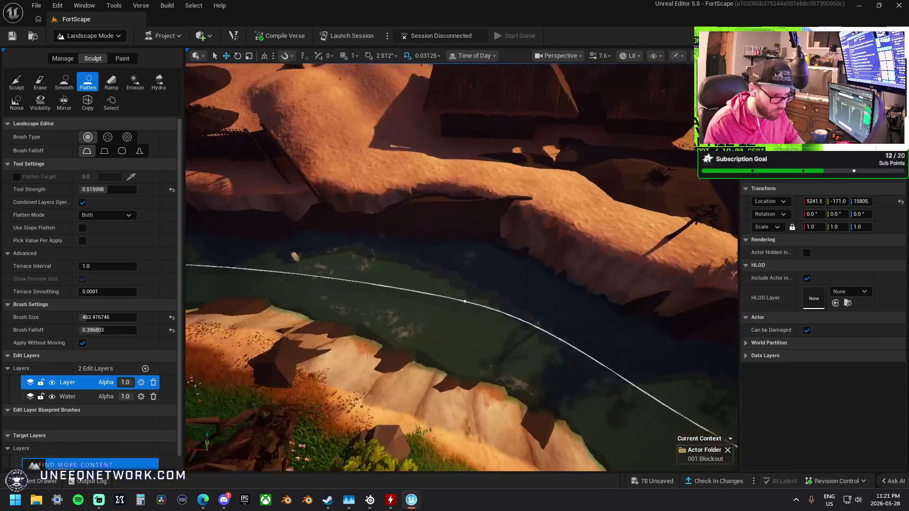
click(64, 81)
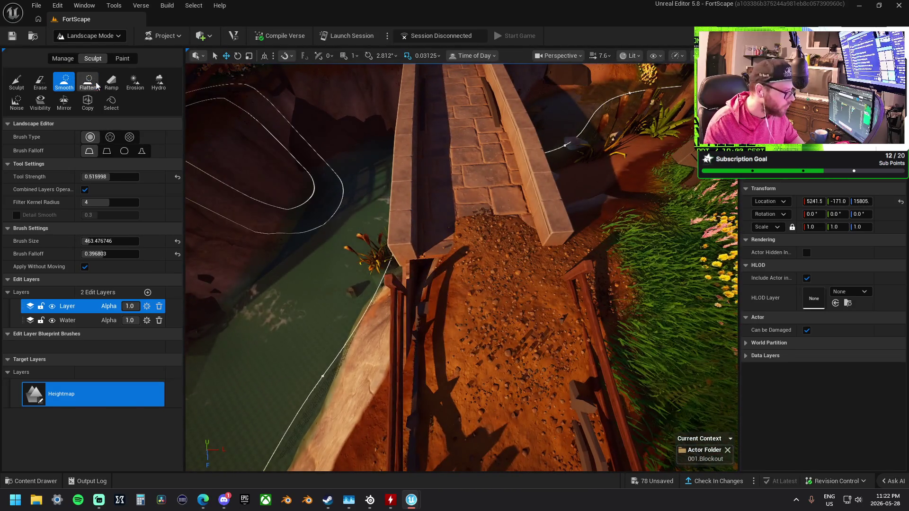
click(89, 82)
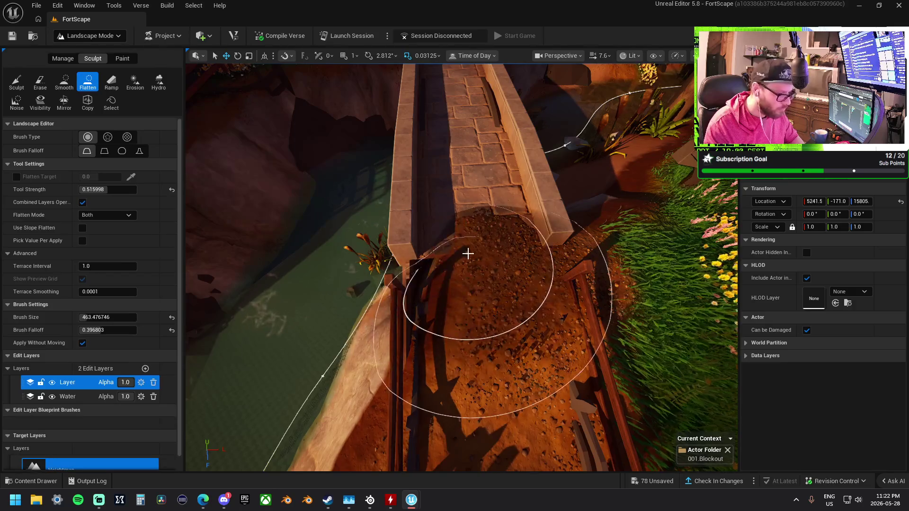
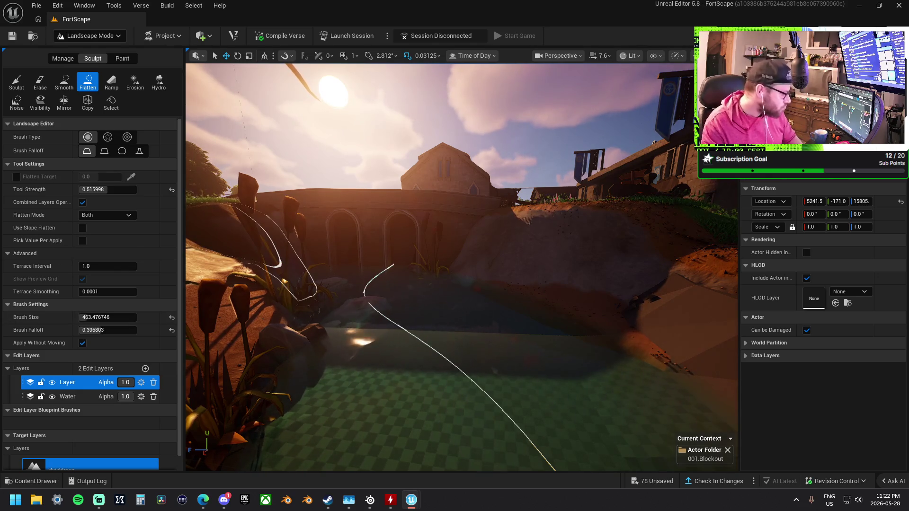
Save all changes to the FortScape level and bring the pond and cliff back into view
key(alt+Tab)
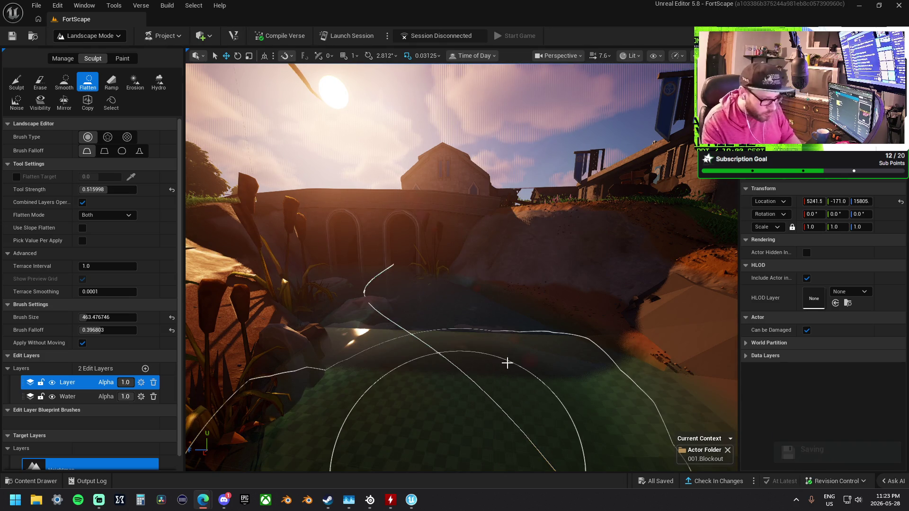
drag(487, 355, 487, 307)
mouse_move(244, 319)
mouse_down()
mouse_move(244, 343)
mouse_move(426, 375)
mouse_move(582, 371)
mouse_move(234, 367)
mouse_move(418, 407)
mouse_move(306, 393)
mouse_move(432, 440)
mouse_move(497, 389)
mouse_up()
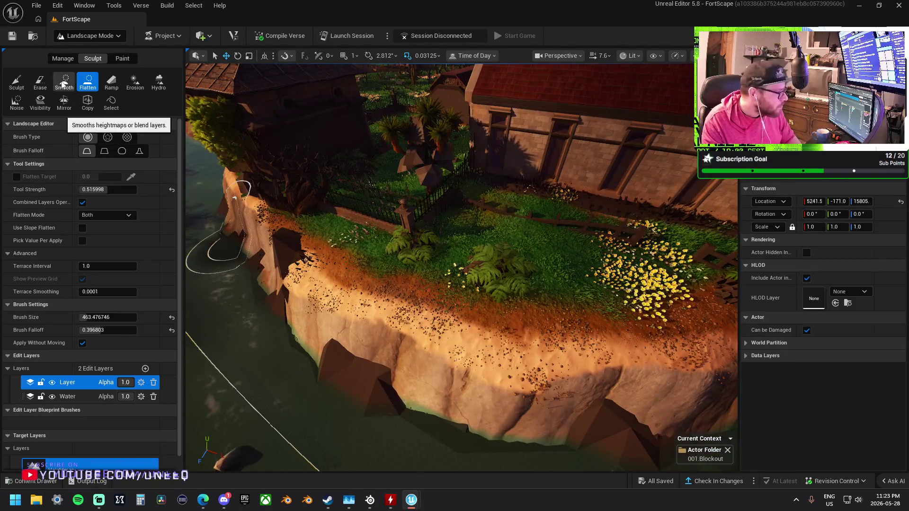
Smooth the rough cliff edge below the building above the water
click(65, 81)
mouse_move(229, 283)
mouse_down()
mouse_move(439, 308)
mouse_move(343, 306)
mouse_move(513, 329)
mouse_up()
mouse_move(318, 326)
mouse_down()
mouse_move(300, 325)
mouse_move(410, 257)
mouse_up()
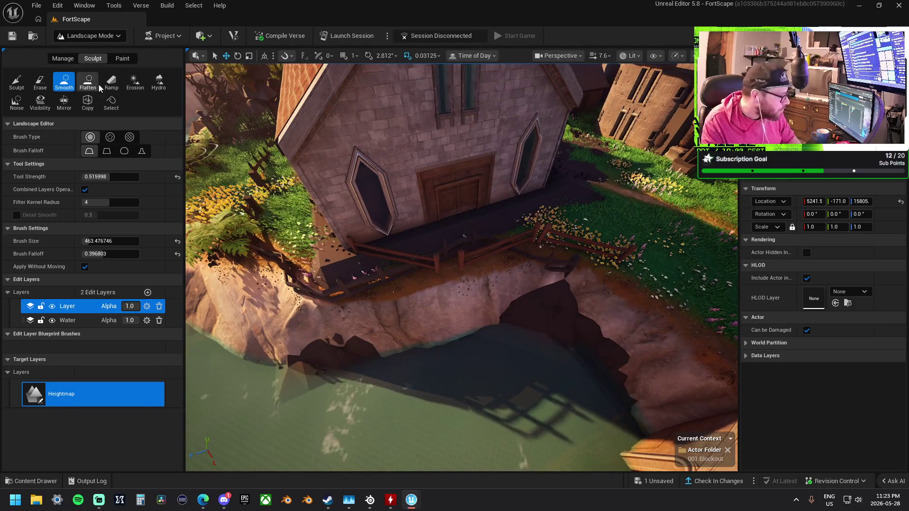
Flatten the grassy ledge along the building's long wall with the Flatten tool
click(87, 81)
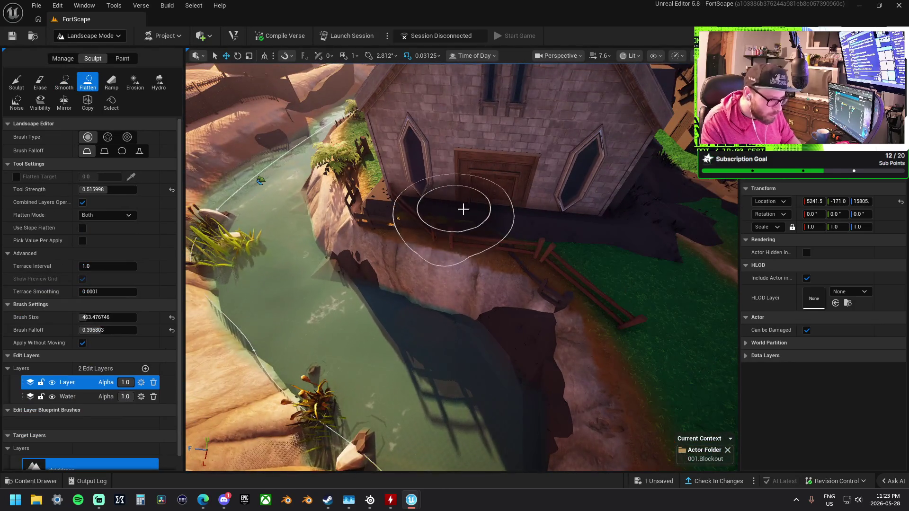
mouse_move(579, 250)
mouse_down()
mouse_move(385, 222)
mouse_move(398, 249)
mouse_move(318, 280)
mouse_move(381, 244)
mouse_up()
mouse_move(438, 251)
mouse_down()
mouse_move(369, 251)
mouse_move(388, 265)
mouse_move(417, 246)
mouse_move(493, 254)
mouse_up()
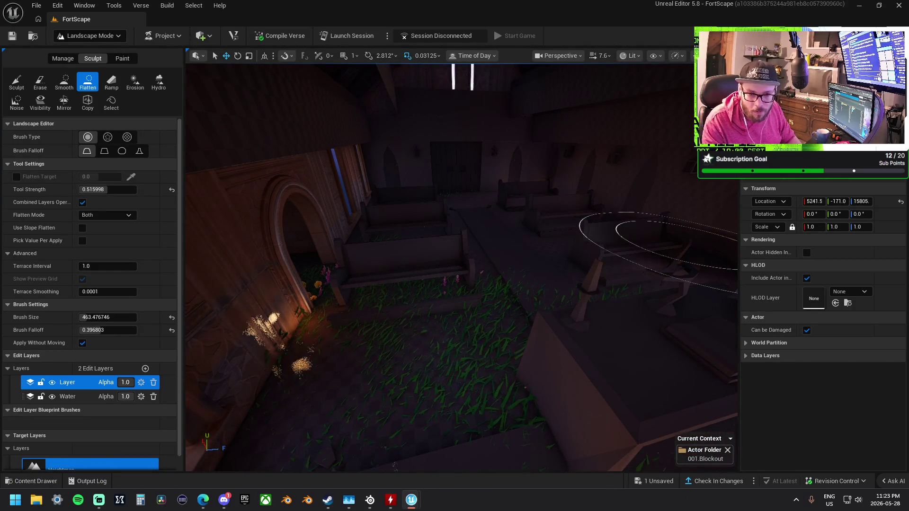
drag(493, 253, 461, 262)
mouse_move(499, 138)
mouse_down()
mouse_move(286, 166)
mouse_move(411, 213)
mouse_up()
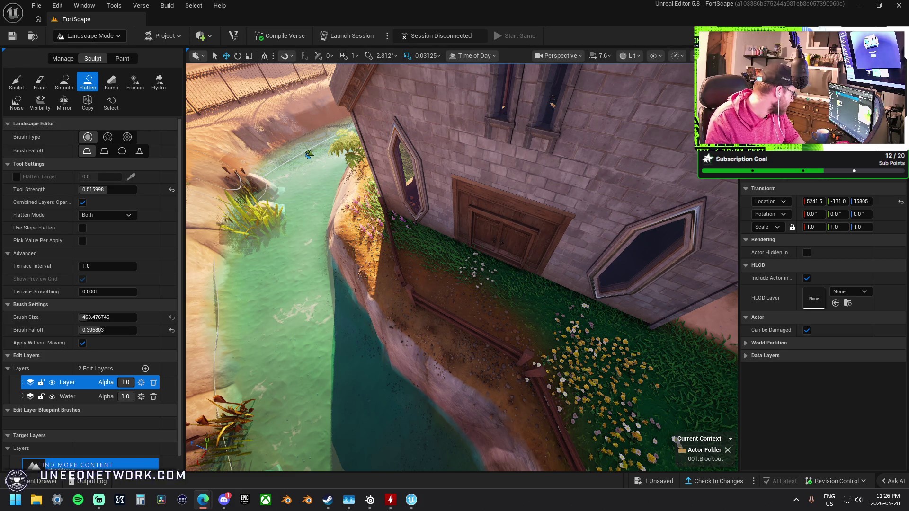
click(420, 226)
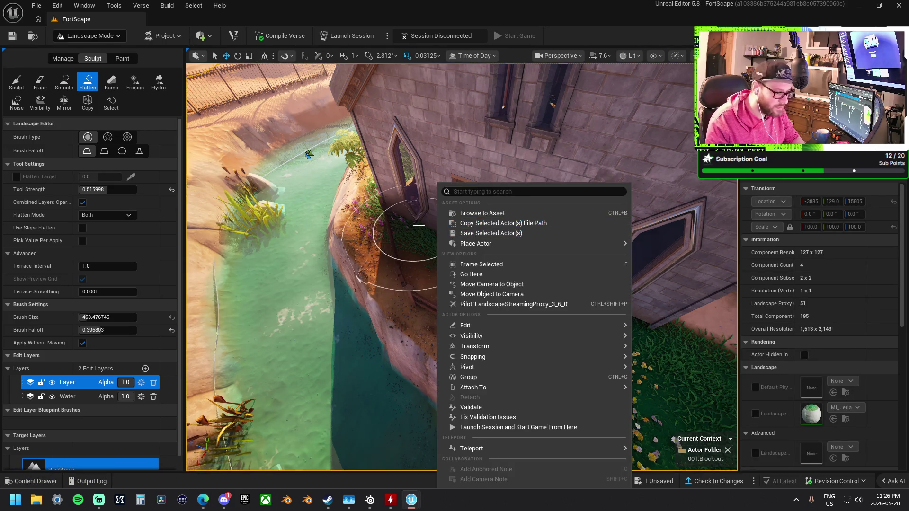
Paint Layer2 grass on the ground by the house door
scroll(433, 229, up, 5)
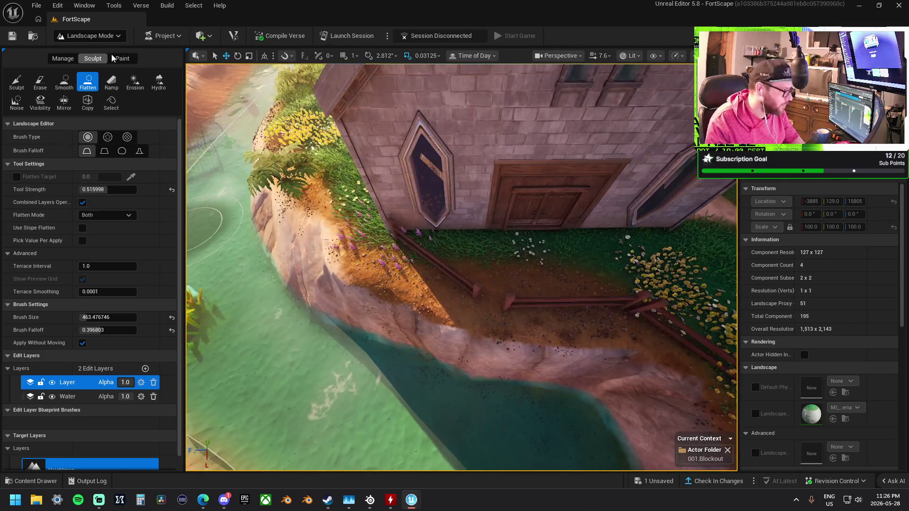
click(121, 58)
scroll(68, 391, down, 5)
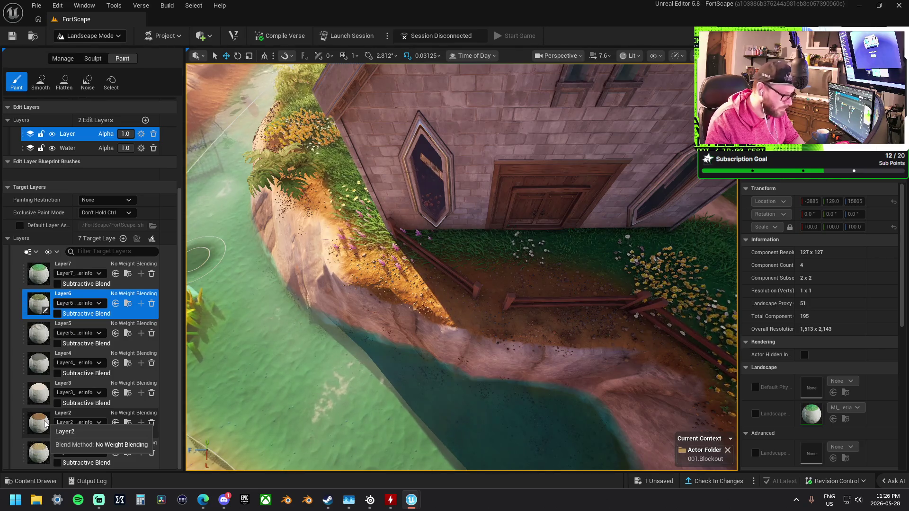
click(45, 422)
mouse_move(475, 257)
mouse_down()
mouse_move(430, 203)
mouse_move(517, 211)
mouse_up()
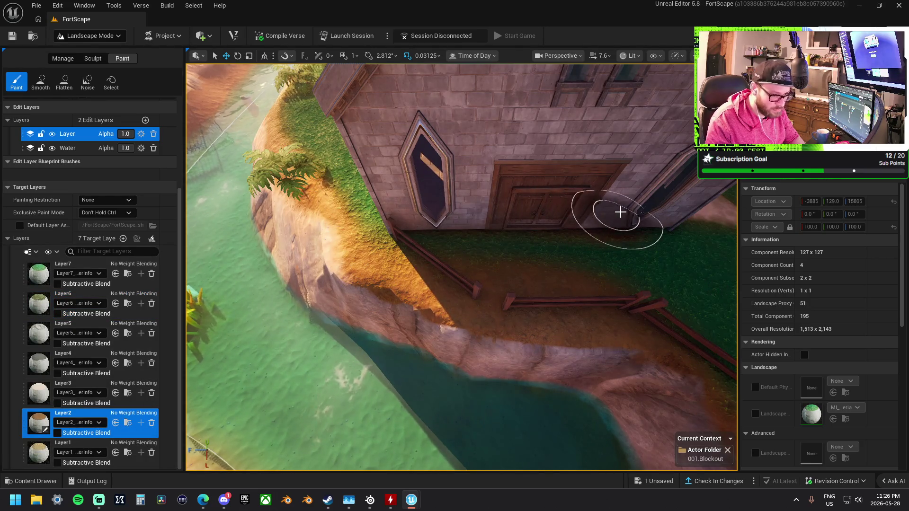
Move over to the brick wall, fence and palms and select Layer1 as the paint layer
right_click(620, 212)
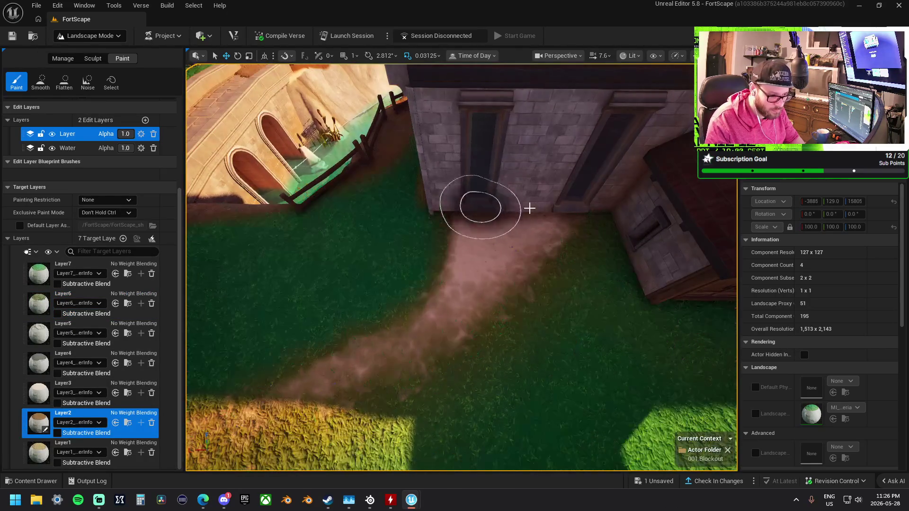
right_click(499, 196)
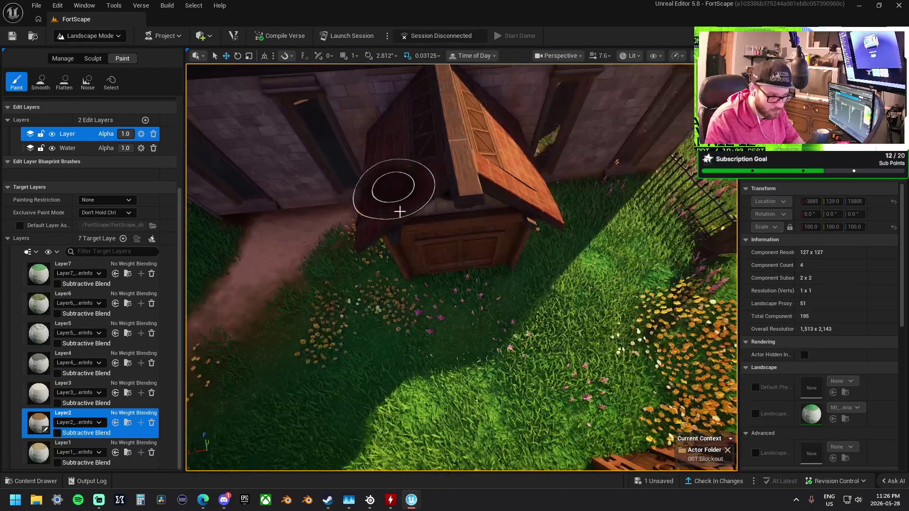
right_click(494, 212)
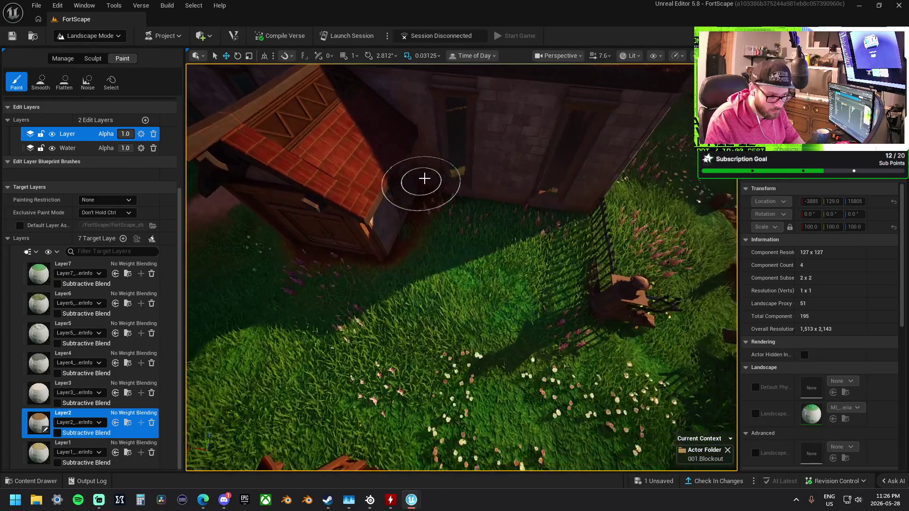
right_click(544, 197)
right_click(516, 207)
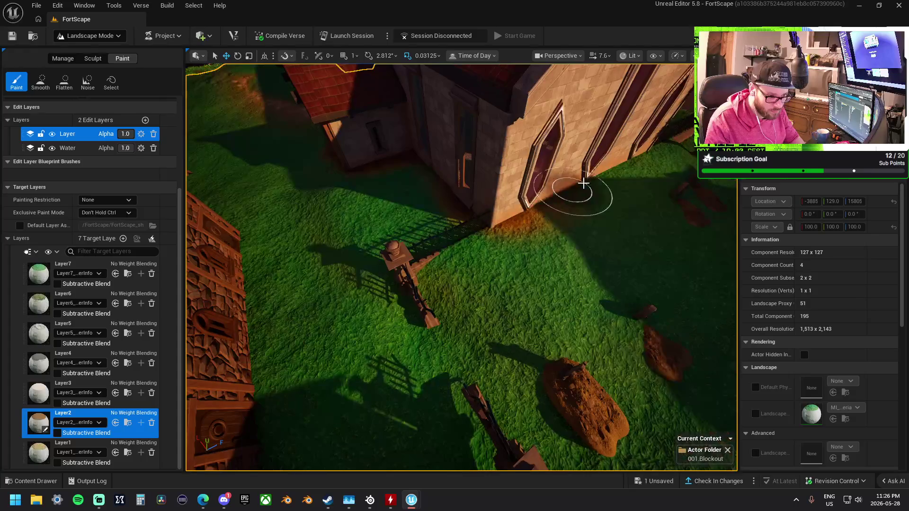
right_click(583, 183)
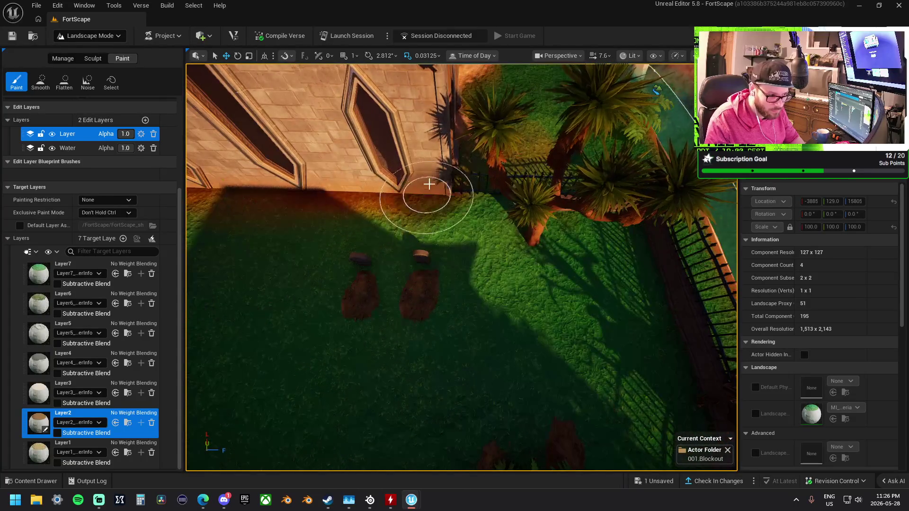
right_click(445, 112)
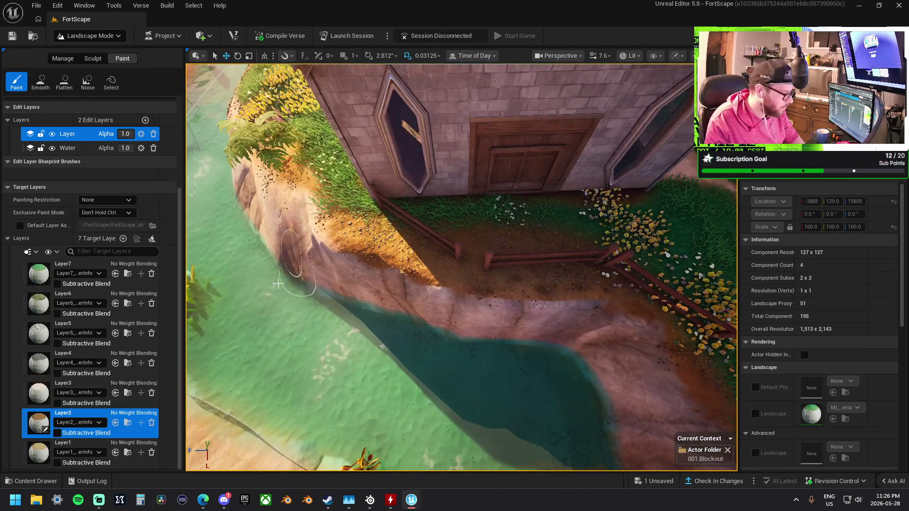
click(81, 447)
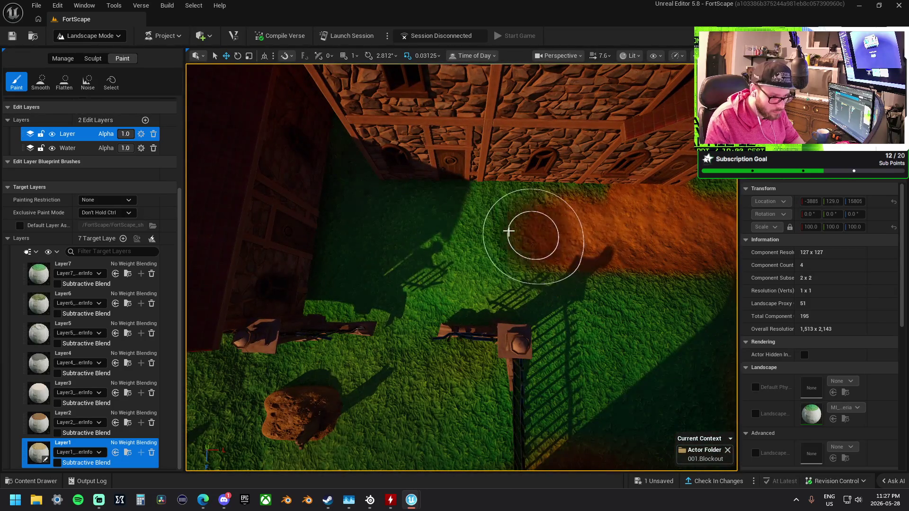
Paint Layer1 dirt paths leftward and rightward across the yard grass beside the building wall
mouse_move(509, 231)
mouse_down()
mouse_move(466, 219)
mouse_move(446, 189)
mouse_move(430, 252)
mouse_move(375, 253)
mouse_up()
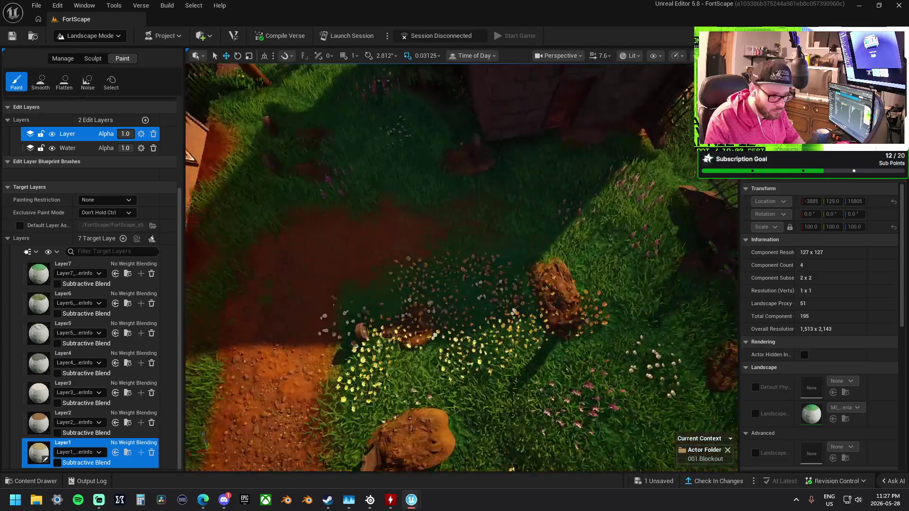
drag(379, 218, 467, 205)
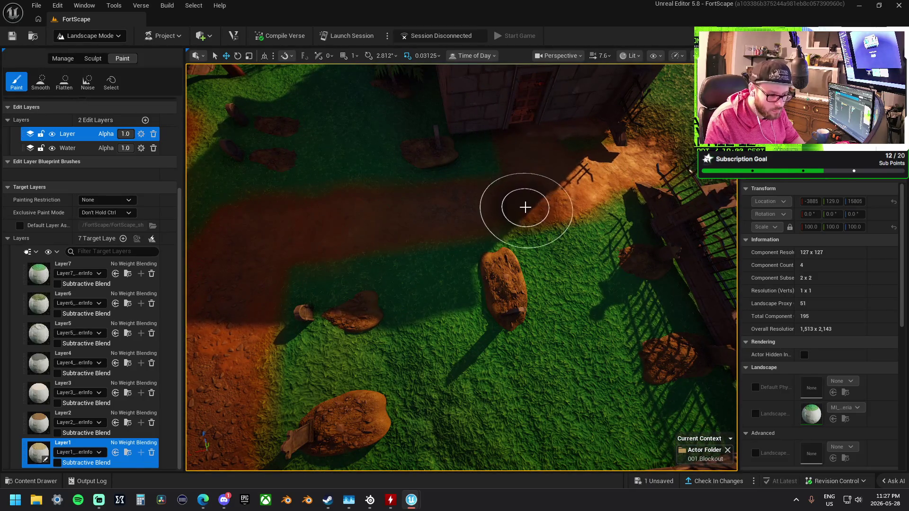
scroll(525, 207, up, 5)
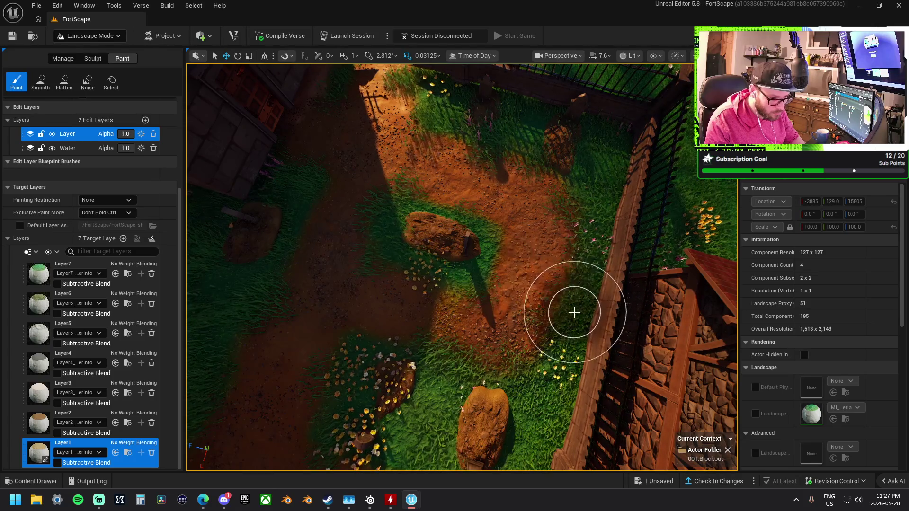
drag(594, 257, 764, 265)
drag(568, 271, 567, 270)
drag(639, 331, 405, 325)
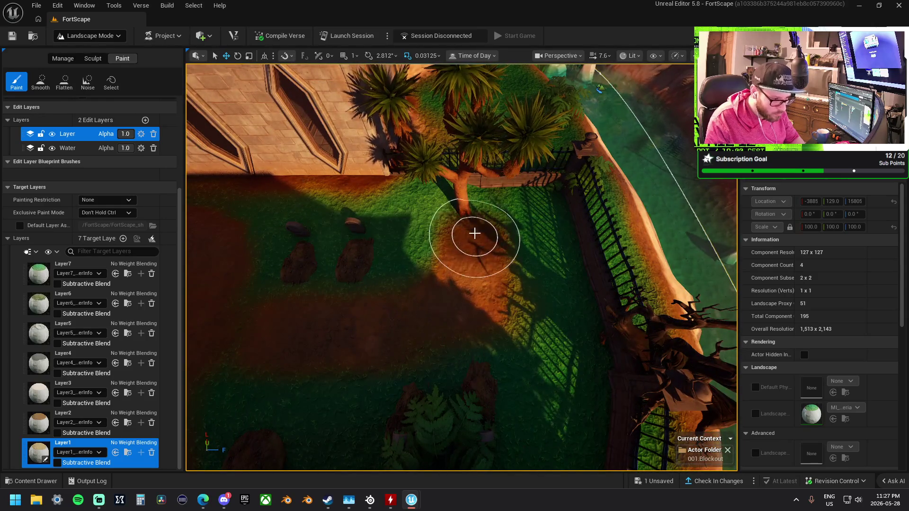
drag(467, 223, 467, 223)
Repaint Layer2 grass over the dirt around the grave by the fence, then return to Sculpt with Flatten
click(37, 421)
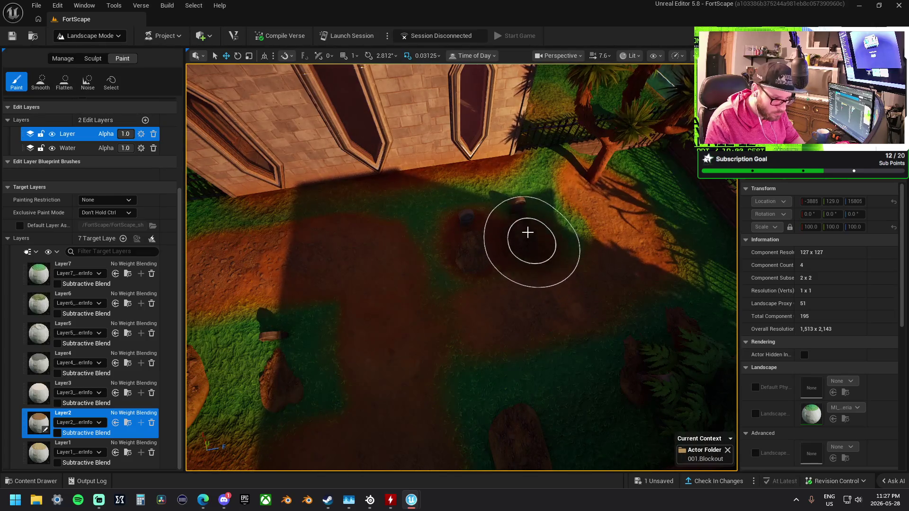
drag(461, 268, 461, 268)
drag(548, 237, 548, 237)
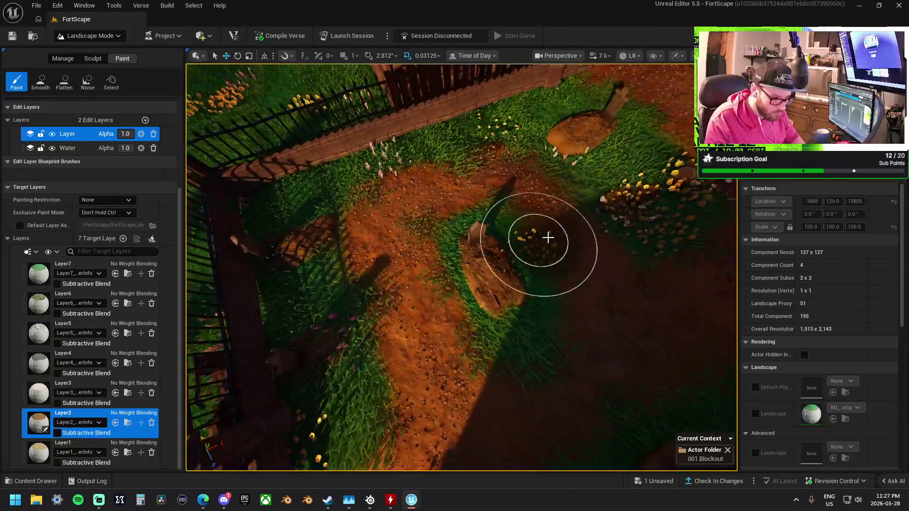
mouse_move(499, 290)
mouse_down()
mouse_move(513, 319)
mouse_move(517, 296)
mouse_move(532, 286)
mouse_up()
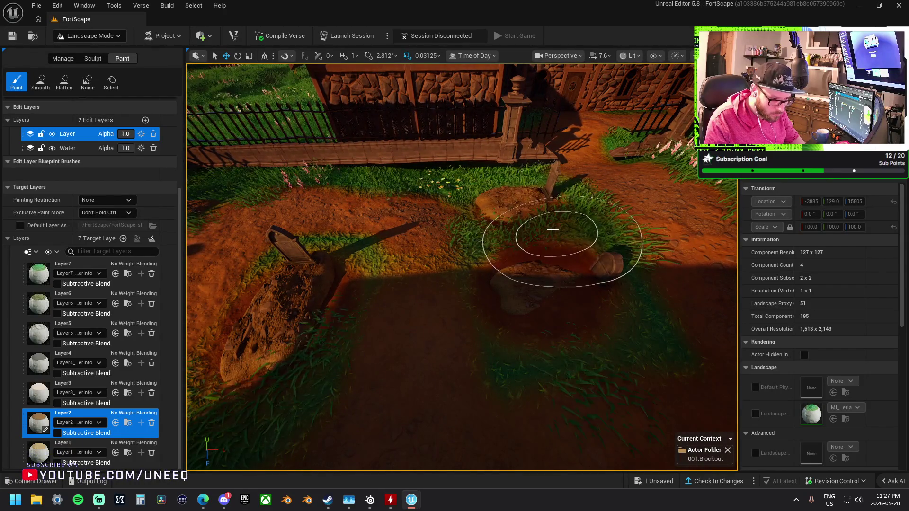
mouse_move(514, 232)
mouse_down()
mouse_move(374, 258)
mouse_move(364, 251)
mouse_move(360, 265)
mouse_move(369, 261)
mouse_up()
drag(405, 229, 380, 214)
click(61, 85)
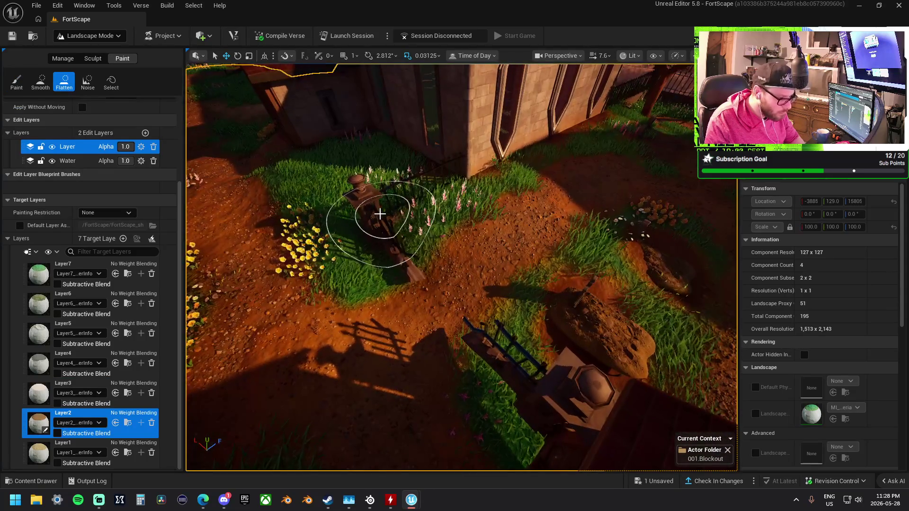
click(93, 58)
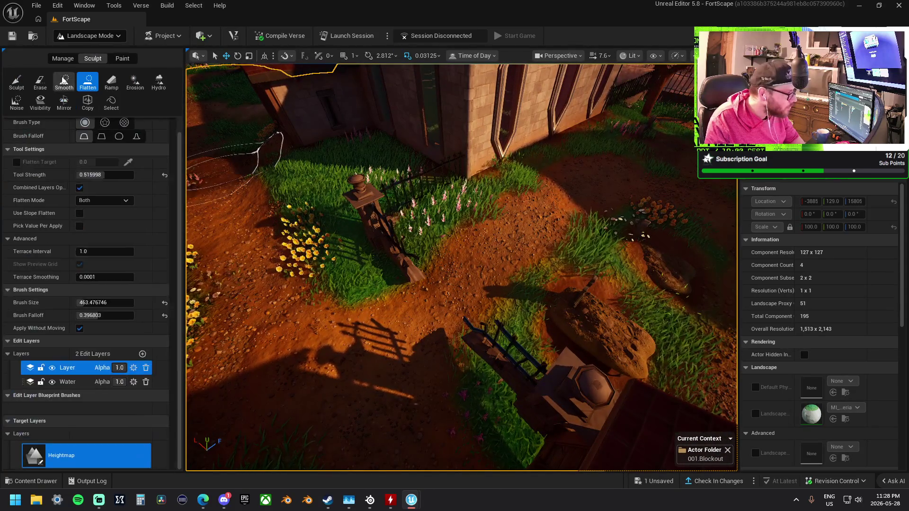
Flatten the ground beside the fence and along the brick wall
mouse_move(378, 217)
mouse_down()
mouse_move(432, 328)
mouse_move(446, 324)
mouse_move(359, 290)
mouse_move(447, 325)
mouse_move(515, 320)
mouse_up()
mouse_move(500, 366)
mouse_down()
mouse_move(479, 360)
mouse_move(524, 386)
mouse_move(533, 380)
mouse_move(457, 375)
mouse_up()
drag(469, 325, 469, 324)
mouse_move(534, 231)
mouse_down()
mouse_move(387, 247)
mouse_move(433, 310)
mouse_move(308, 312)
mouse_move(287, 231)
mouse_up()
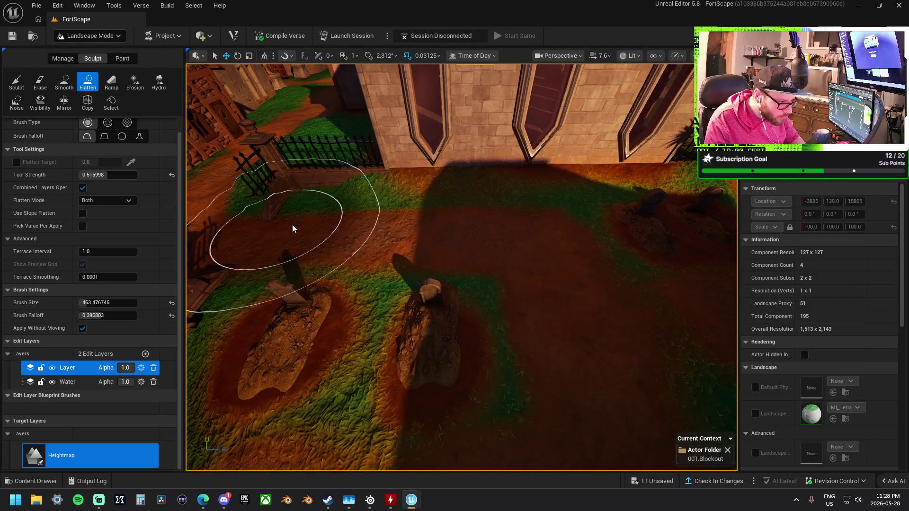
mouse_move(284, 200)
mouse_down()
mouse_move(372, 190)
mouse_move(407, 206)
mouse_up()
Sculpt the ground among the flowers and grass, then line up along the house's long wall
click(10, 86)
mouse_move(442, 290)
mouse_down()
mouse_move(454, 235)
mouse_move(195, 163)
mouse_up()
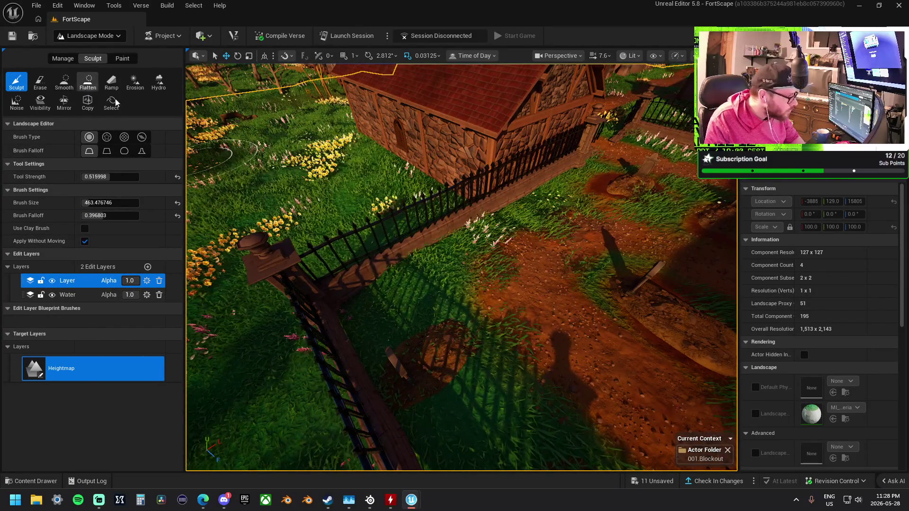
click(87, 82)
drag(407, 206, 407, 206)
drag(478, 294, 479, 294)
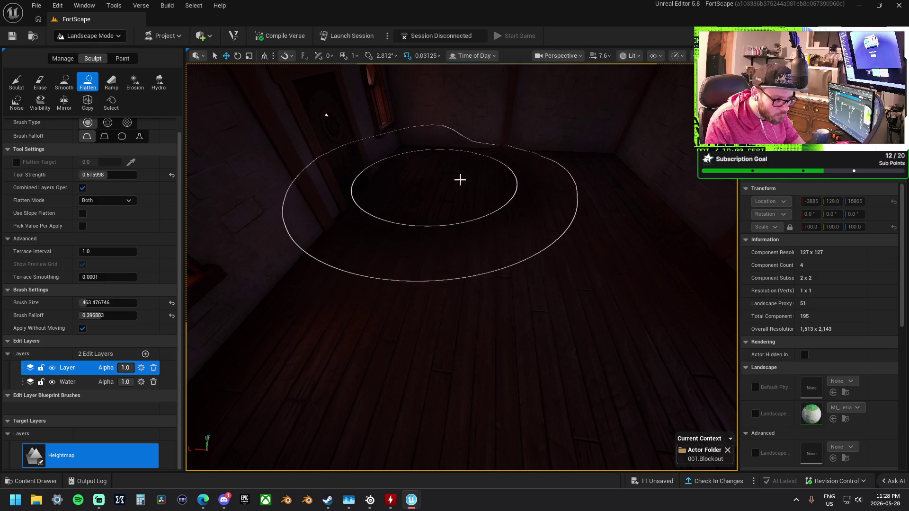
mouse_move(444, 192)
mouse_down()
mouse_move(321, 241)
mouse_move(472, 228)
mouse_up()
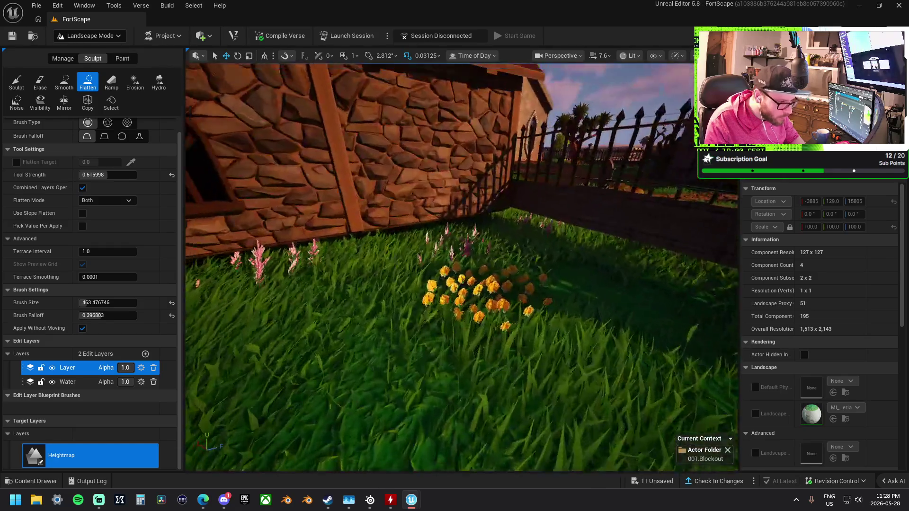
drag(499, 237, 500, 237)
drag(352, 211, 352, 212)
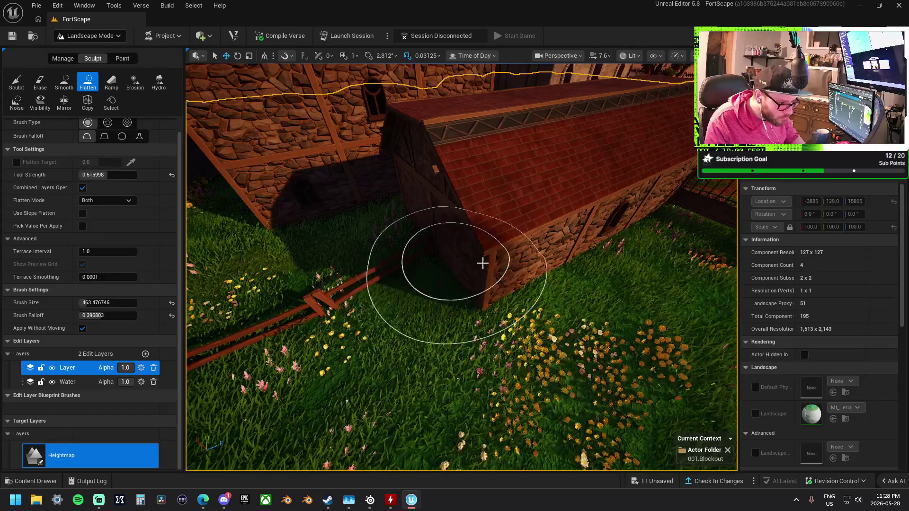
mouse_move(731, 251)
mouse_down()
mouse_move(603, 231)
mouse_move(601, 257)
mouse_up()
Sculpt the terrain across the flower field and reshape the ground next to the house
click(25, 86)
scroll(427, 237, down, 5)
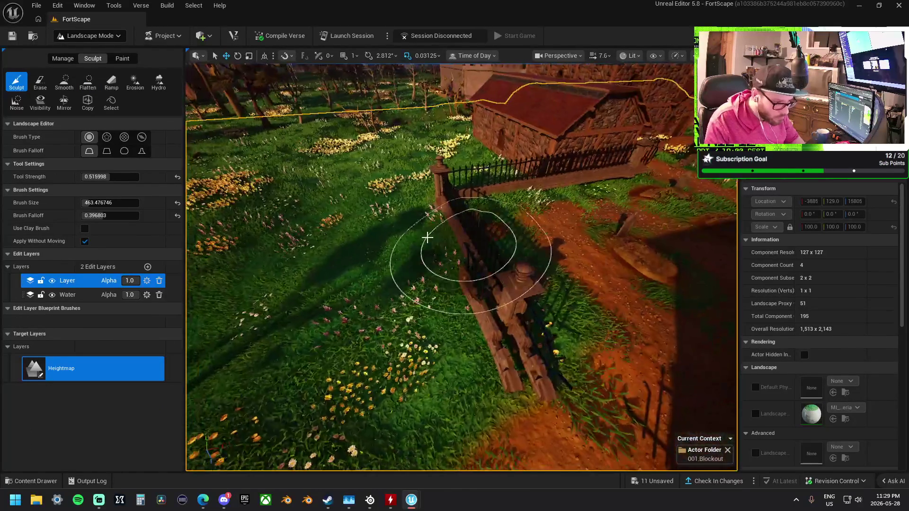
mouse_move(428, 238)
mouse_down()
mouse_move(399, 245)
mouse_move(440, 402)
mouse_up()
key(w)
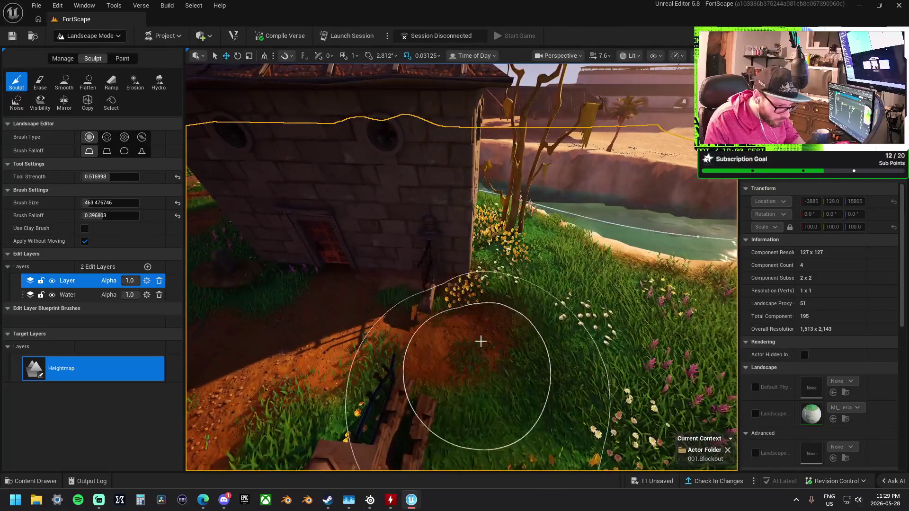
mouse_move(481, 345)
mouse_down()
mouse_move(484, 290)
mouse_move(471, 270)
mouse_move(405, 274)
mouse_up()
key(w)
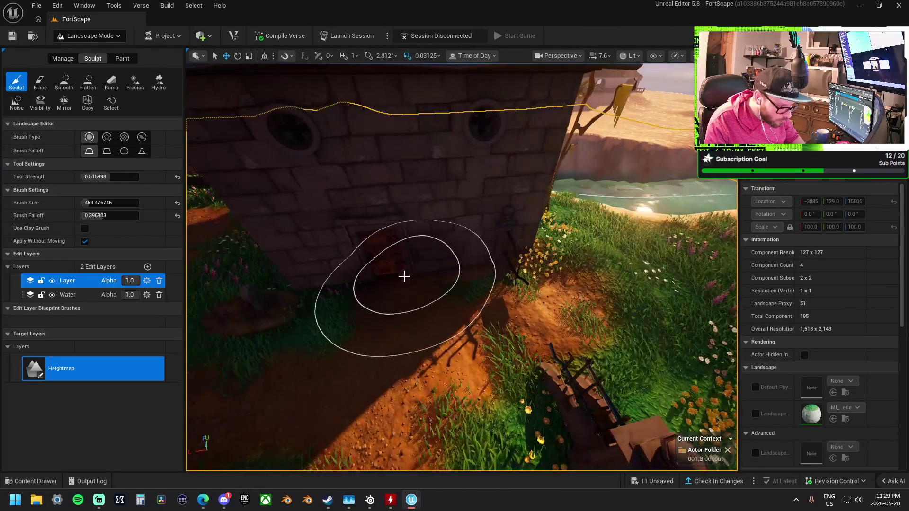
key(s)
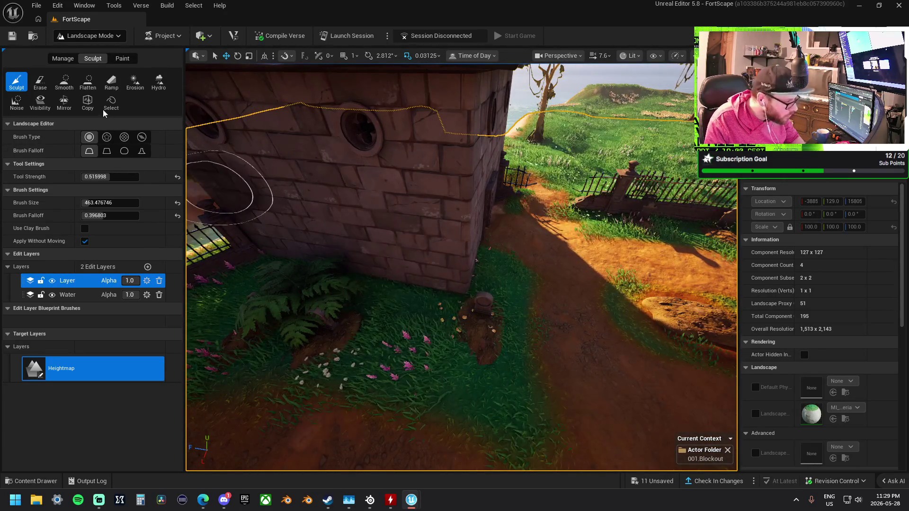
click(88, 81)
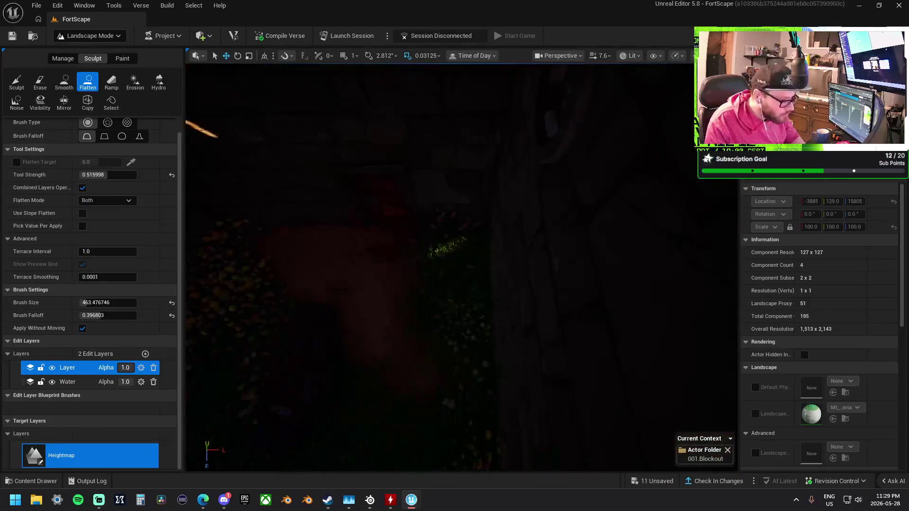
Frame the ground beside the house wall, doorway, grassy path and crate
right_click(550, 233)
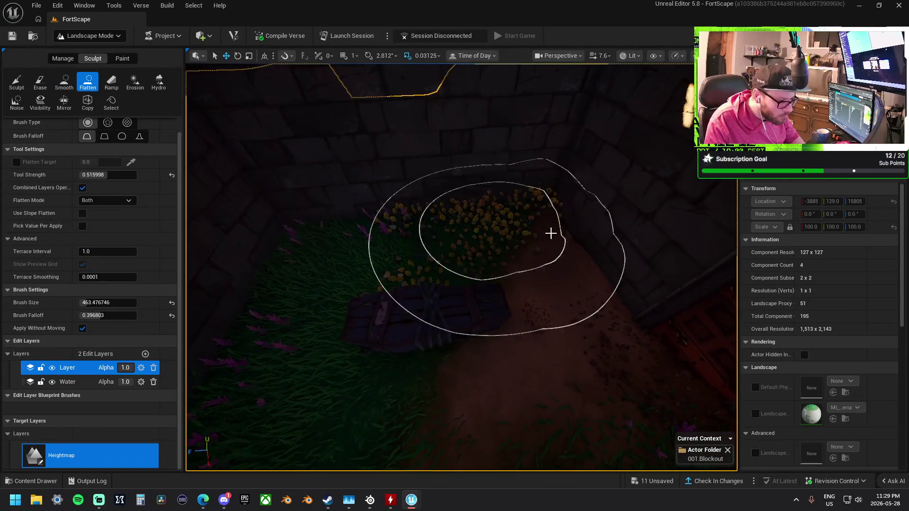
right_click(639, 343)
right_click(450, 314)
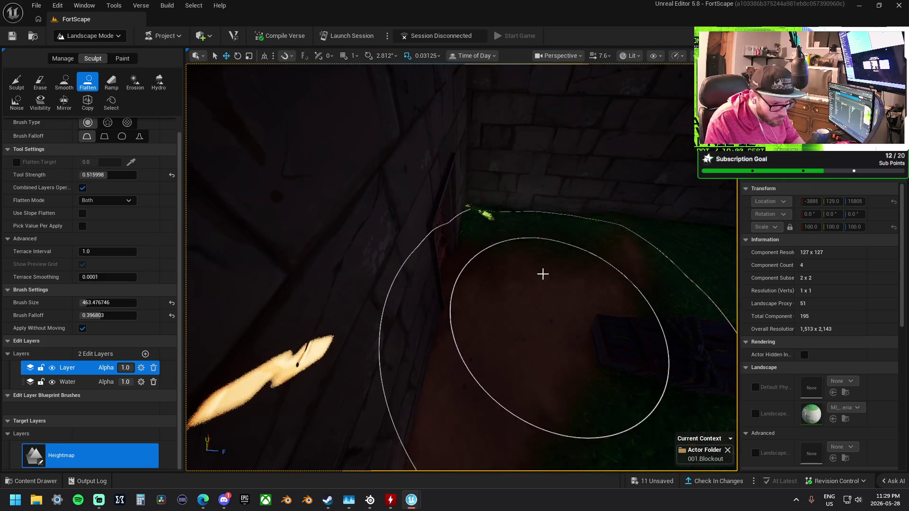
right_click(548, 270)
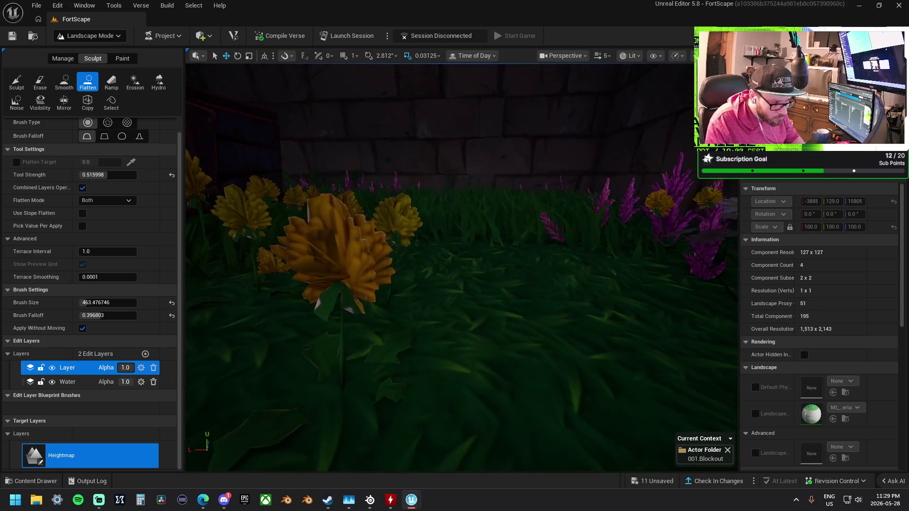
scroll(461, 267, down, 3)
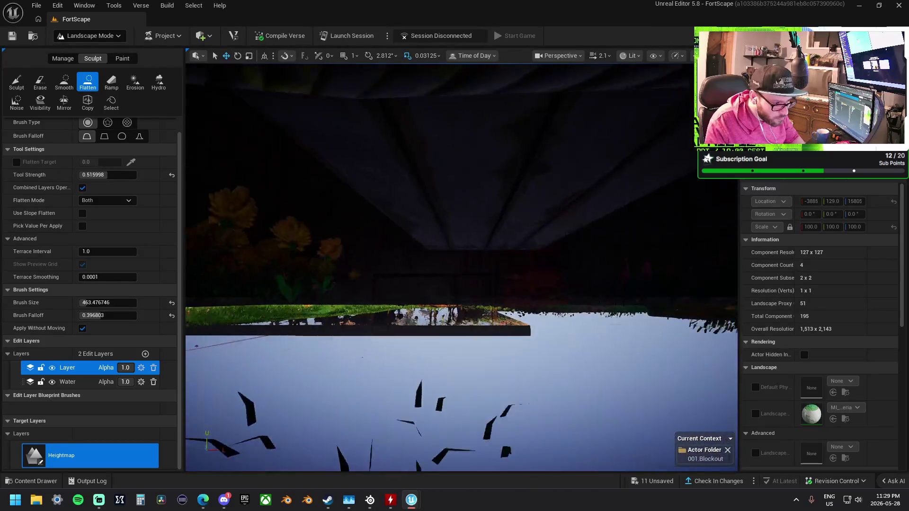
scroll(461, 268, up, 4)
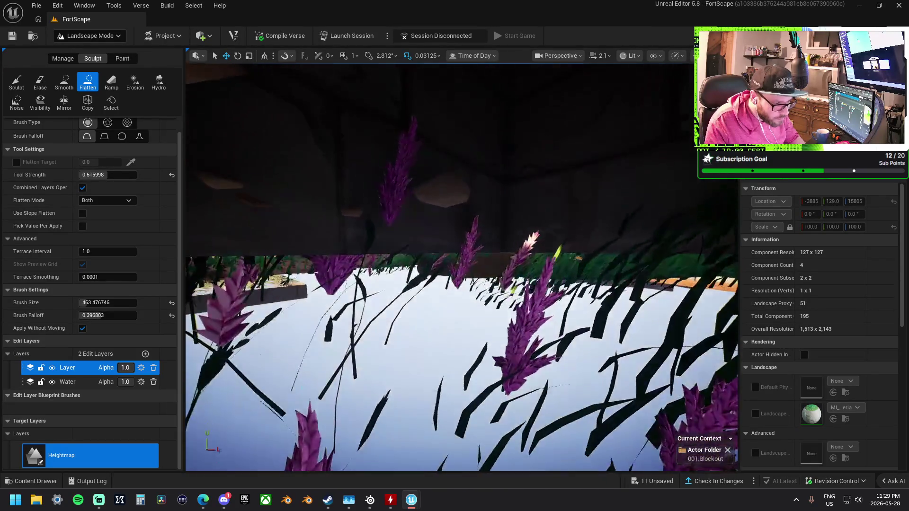
scroll(462, 268, down, 3)
scroll(461, 268, up, 3)
scroll(461, 268, down, 2)
scroll(461, 268, up, 2)
scroll(461, 267, down, 2)
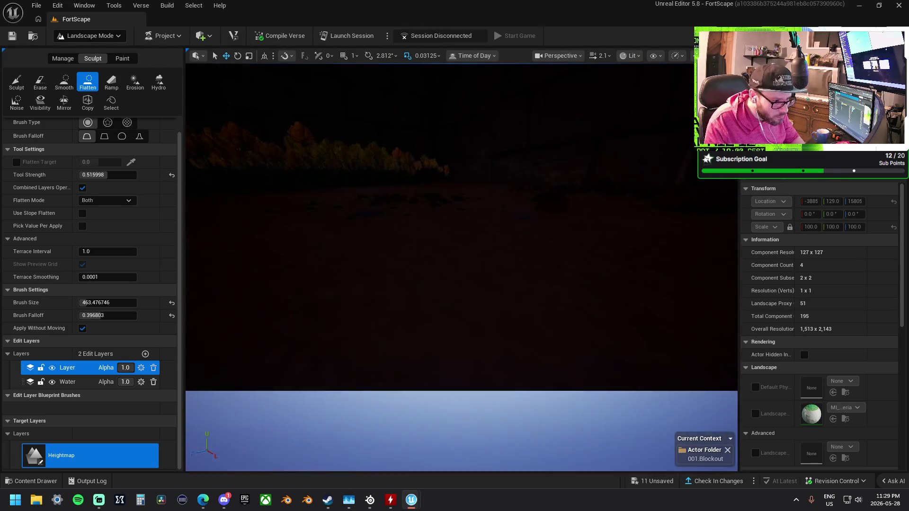
scroll(556, 263, up, 4)
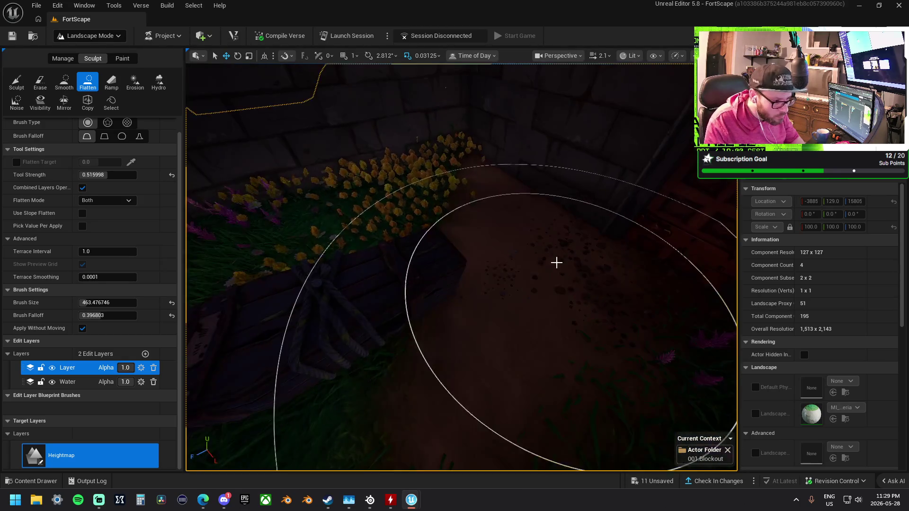
Undo a stray Sculpt stroke on the grassy area and go back to Flatten
click(17, 81)
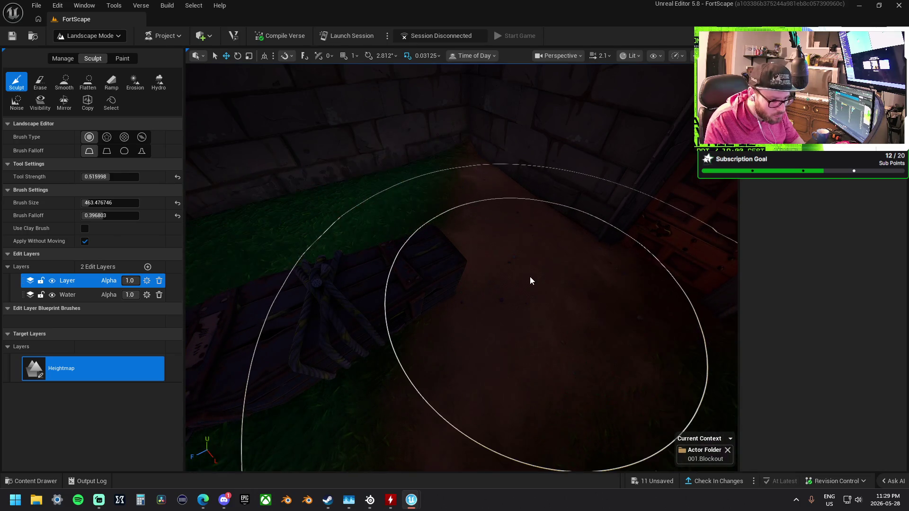
mouse_move(524, 277)
mouse_down()
mouse_move(488, 273)
mouse_move(476, 200)
mouse_up()
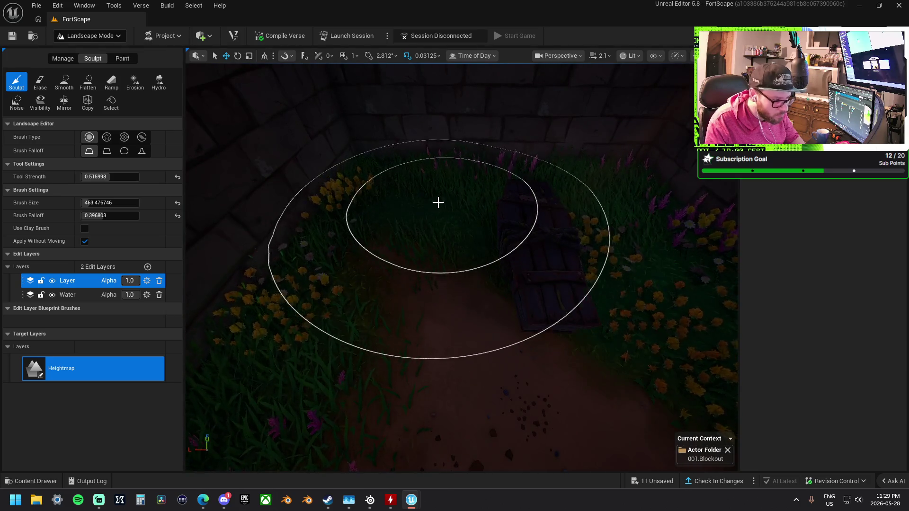
scroll(435, 201, up, 5)
key(ctrl+z)
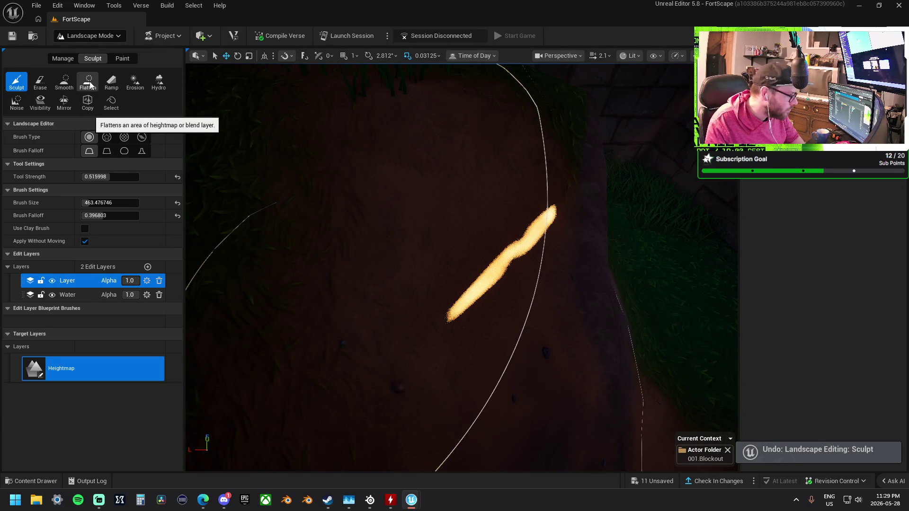
click(88, 85)
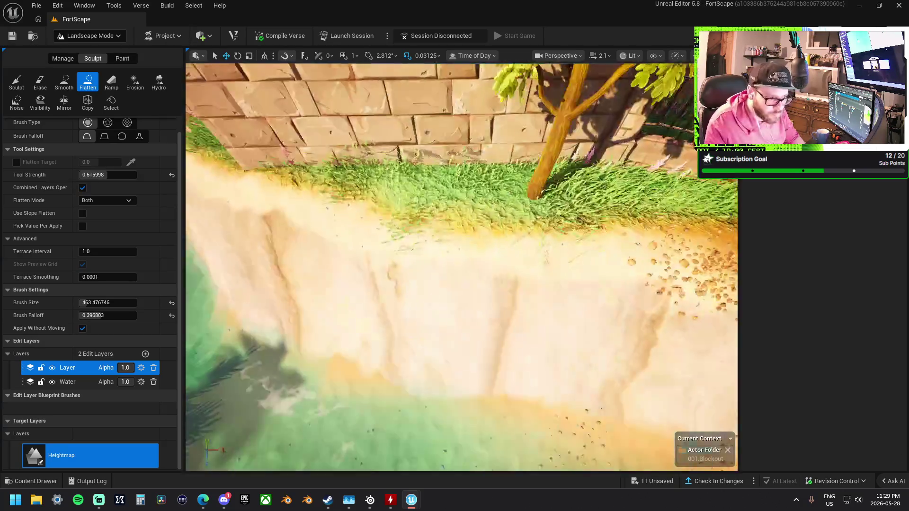
Flatten the dirt around the tree base and the grave mound
scroll(365, 264, down, 5)
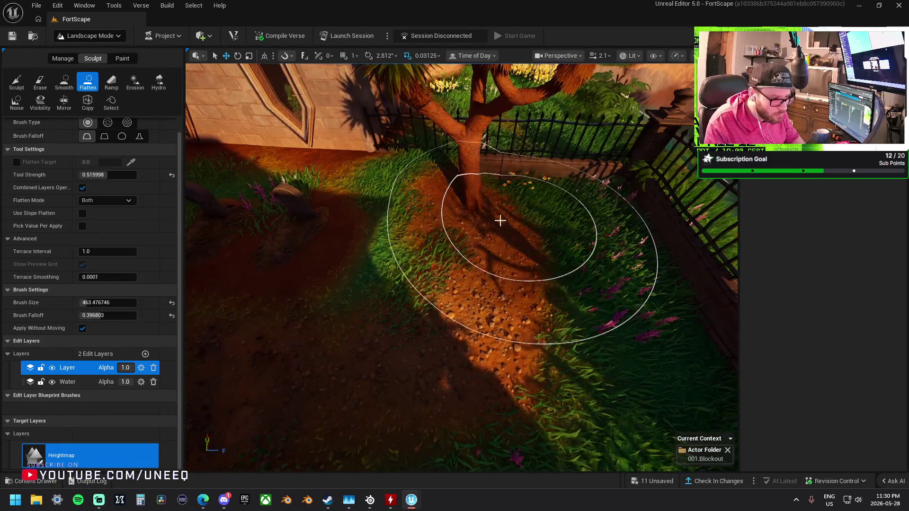
drag(457, 230, 438, 227)
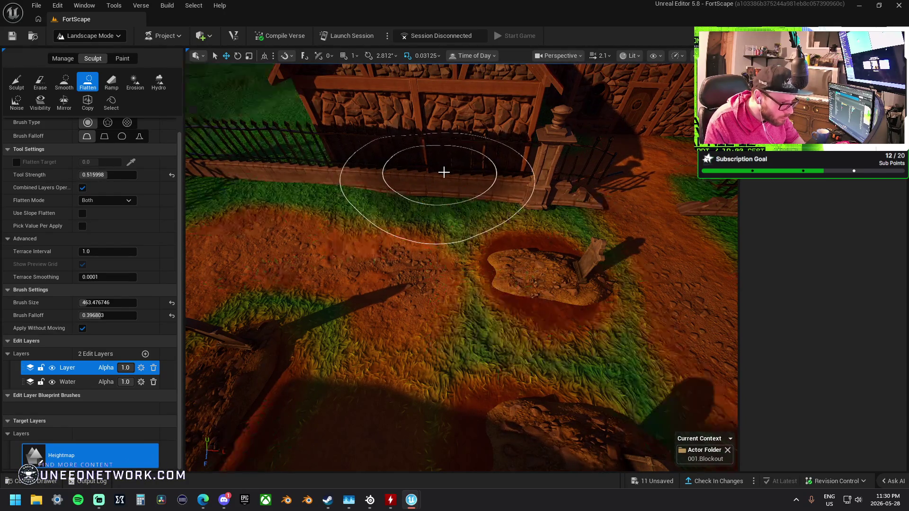
mouse_move(517, 179)
mouse_down()
mouse_move(503, 199)
mouse_move(521, 247)
mouse_up()
scroll(521, 248, up, 5)
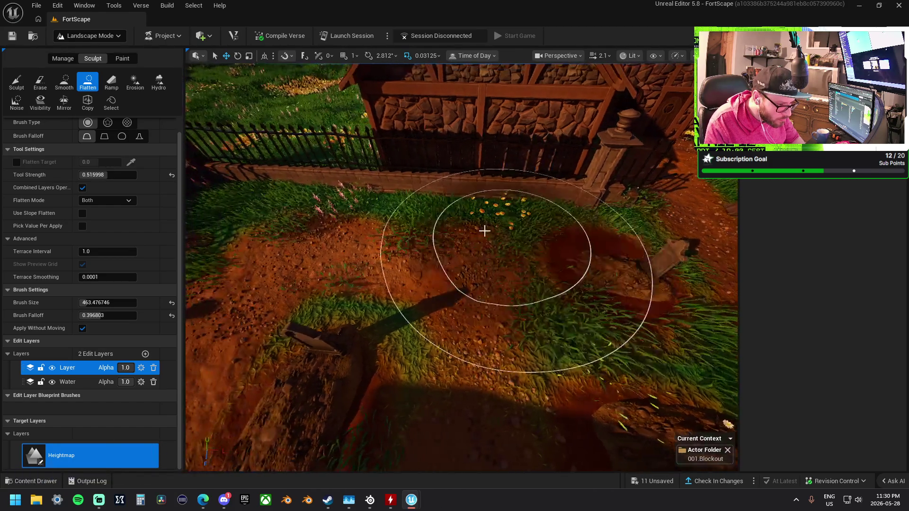
Flatten the ground along the fence up to the wall corner
drag(458, 227, 458, 227)
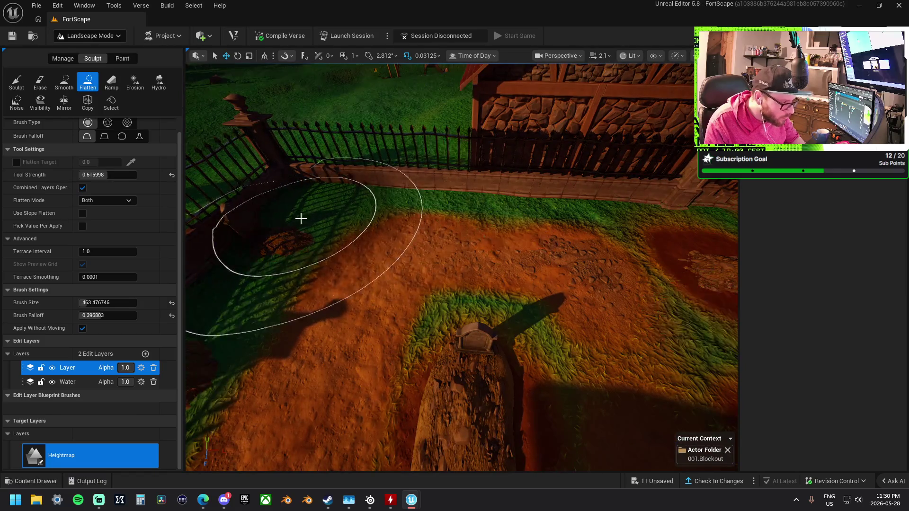
drag(300, 215, 422, 200)
drag(368, 236, 658, 156)
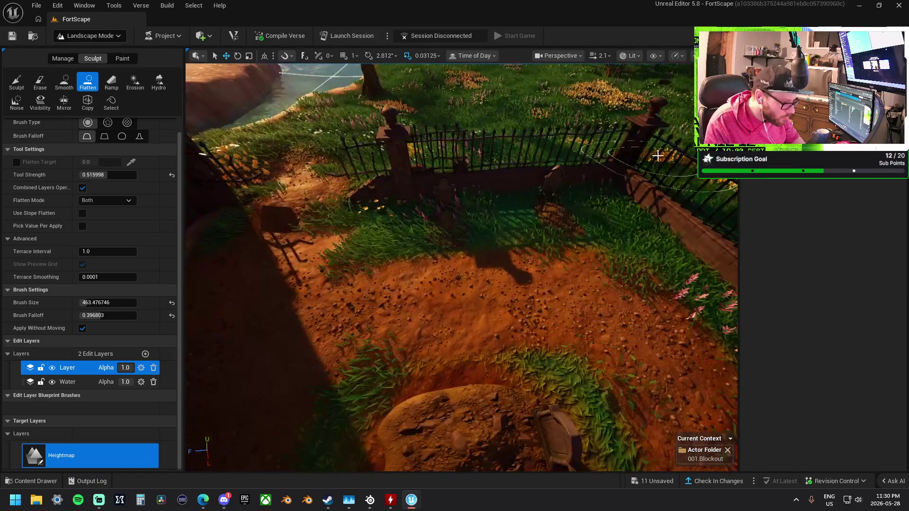
drag(603, 186, 472, 196)
drag(351, 198, 430, 213)
mouse_move(447, 163)
mouse_down()
mouse_move(416, 213)
mouse_move(379, 194)
mouse_move(368, 124)
mouse_up()
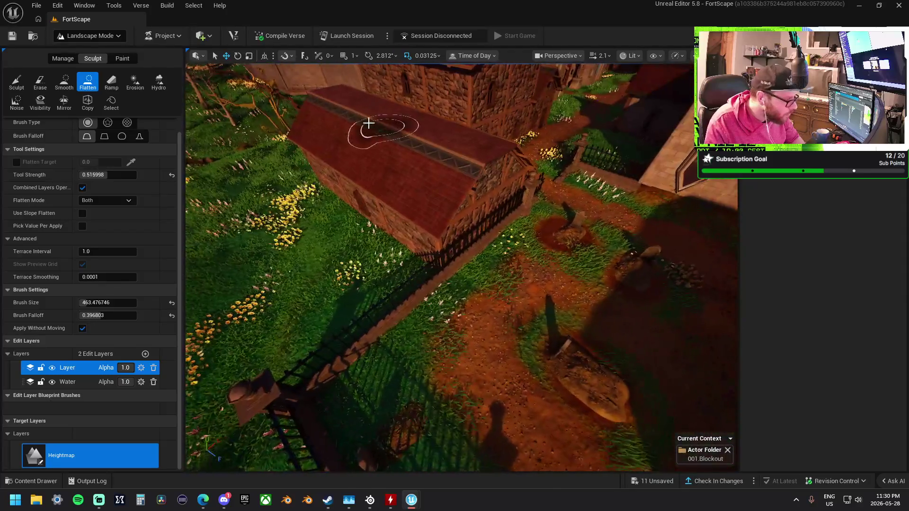
Blend dirt onto the grass near the fence in Paint mode
click(124, 58)
scroll(445, 239, up, 3)
drag(445, 239, 414, 232)
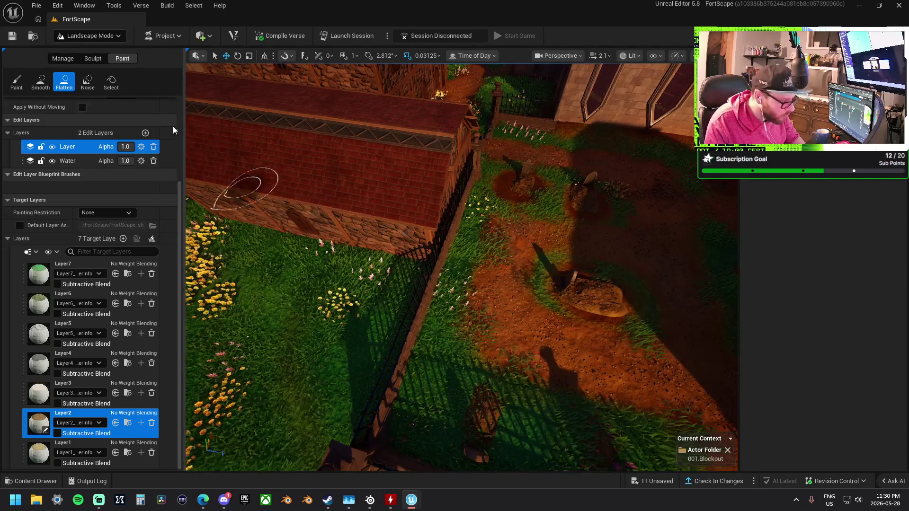
Look over the building roof ridge and switch the Landscape panel to Manage
click(17, 81)
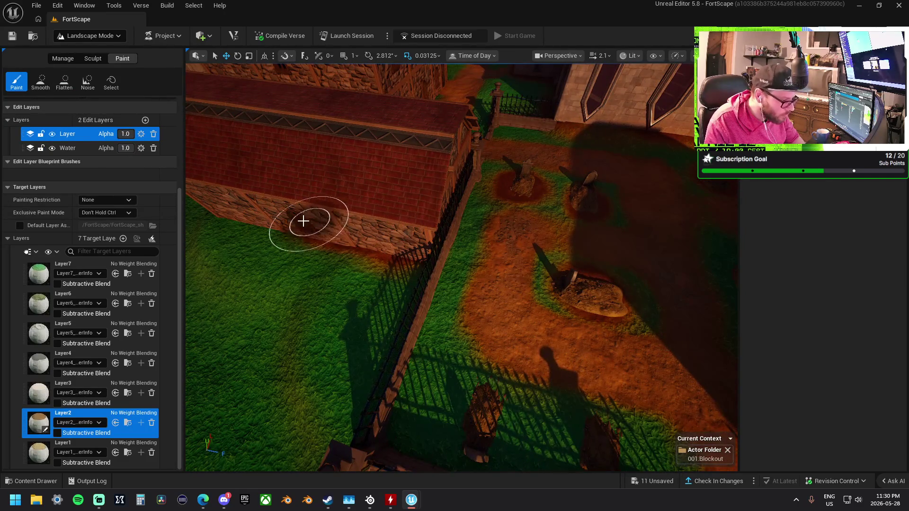
drag(301, 216, 483, 225)
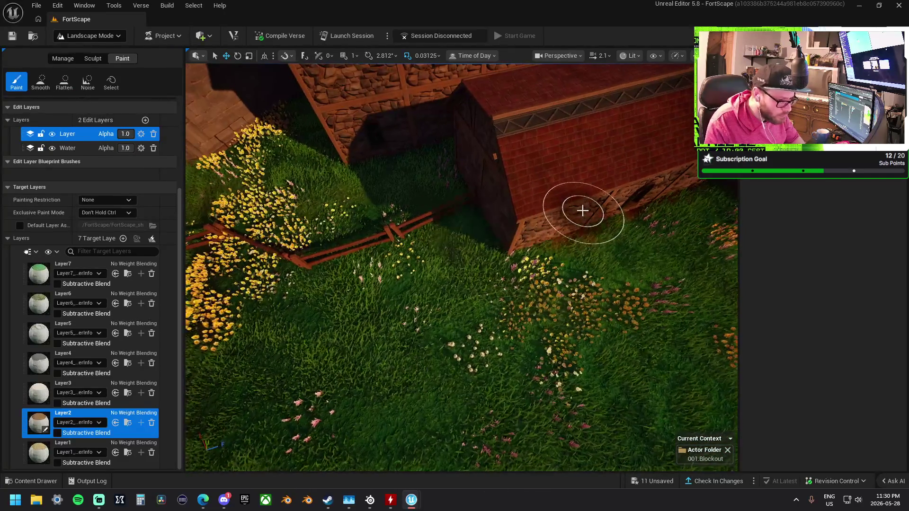
mouse_move(475, 174)
mouse_down()
mouse_move(493, 158)
mouse_move(495, 201)
mouse_move(459, 232)
mouse_up()
drag(374, 312, 517, 308)
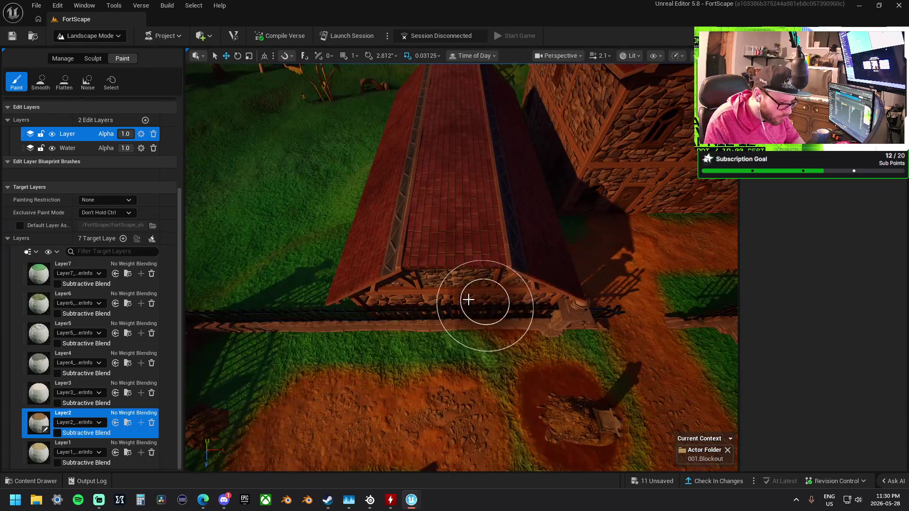
scroll(395, 270, up, 5)
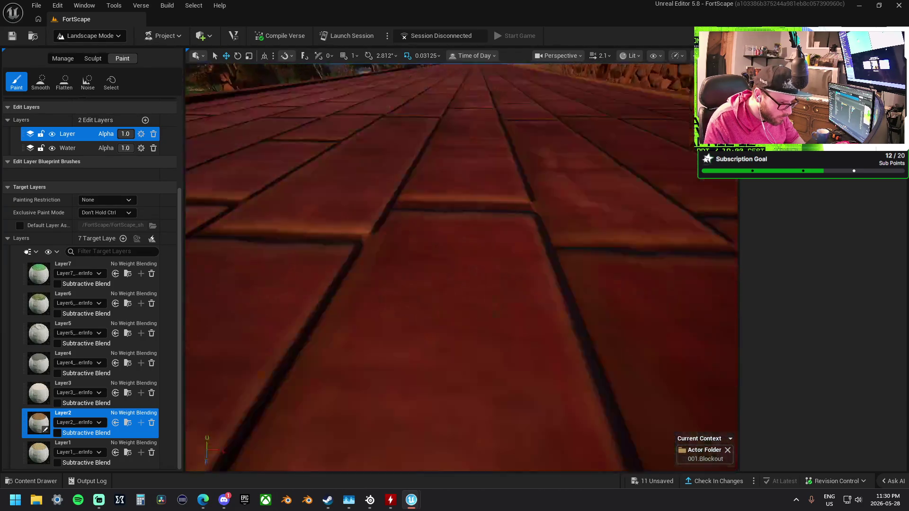
scroll(430, 297, up, 3)
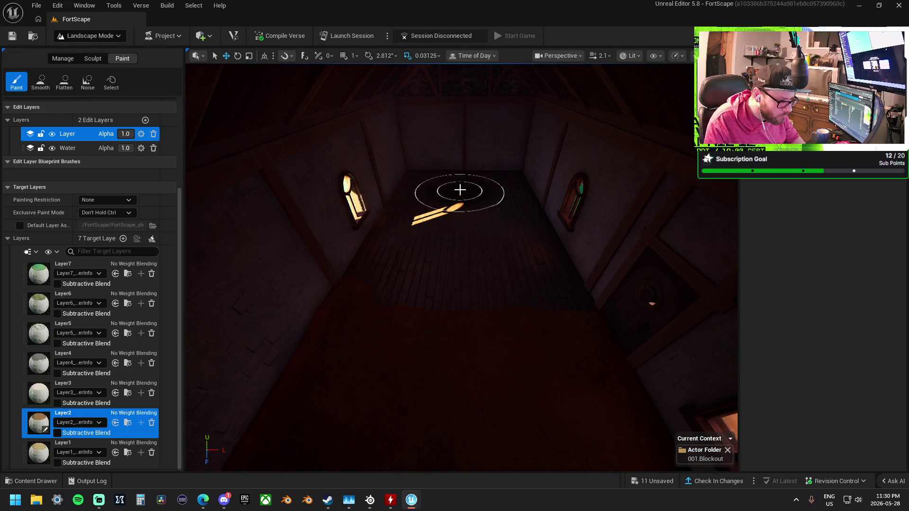
click(68, 85)
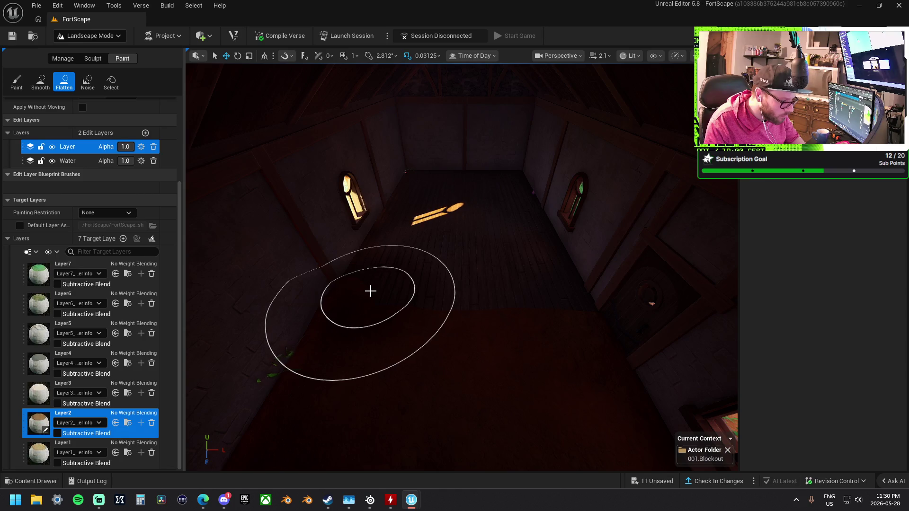
click(63, 59)
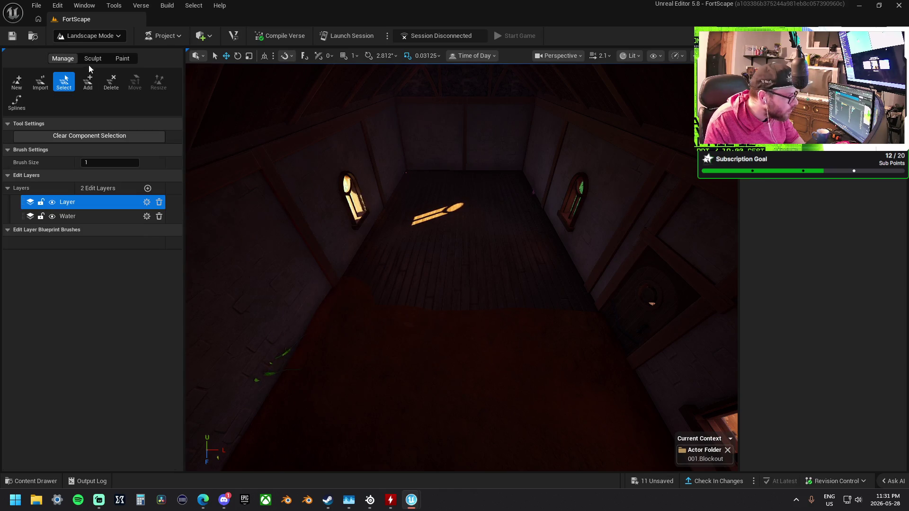
Back in Sculpt, flatten the uneven ground at the house door, then move inside to the floor
click(90, 59)
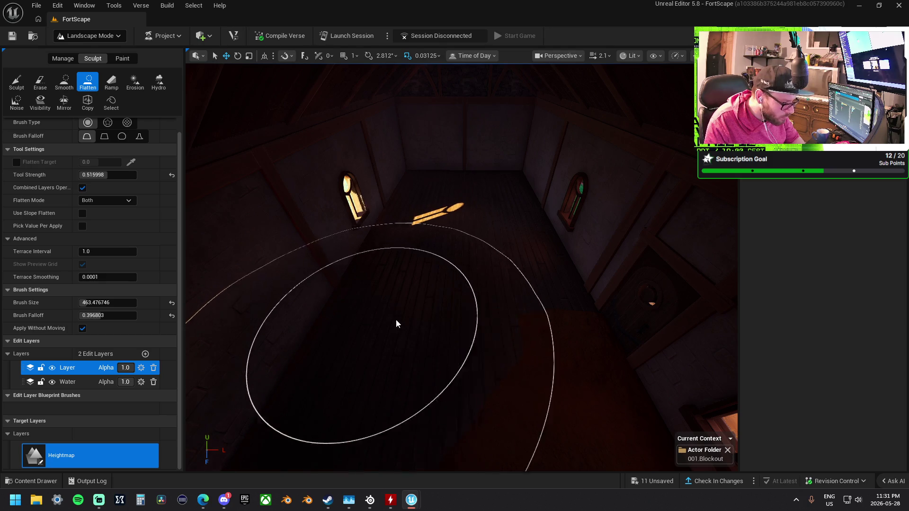
drag(489, 356, 490, 356)
drag(493, 282, 493, 282)
mouse_move(474, 220)
mouse_down()
mouse_move(470, 227)
mouse_move(463, 195)
mouse_move(489, 232)
mouse_up()
mouse_move(407, 168)
mouse_down()
mouse_move(513, 168)
mouse_move(599, 151)
mouse_move(395, 195)
mouse_move(452, 224)
mouse_up()
drag(195, 204, 255, 200)
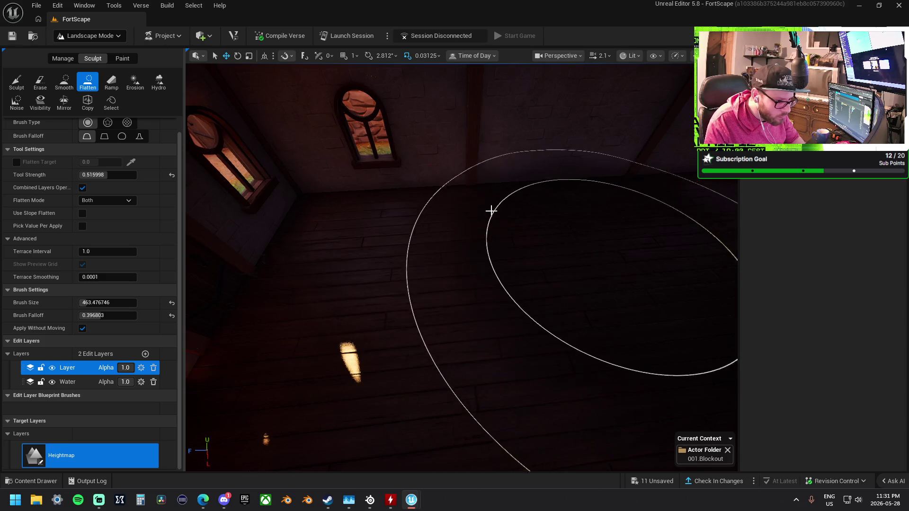
Paint Layer2 over the house's interior floor by the windows
click(126, 60)
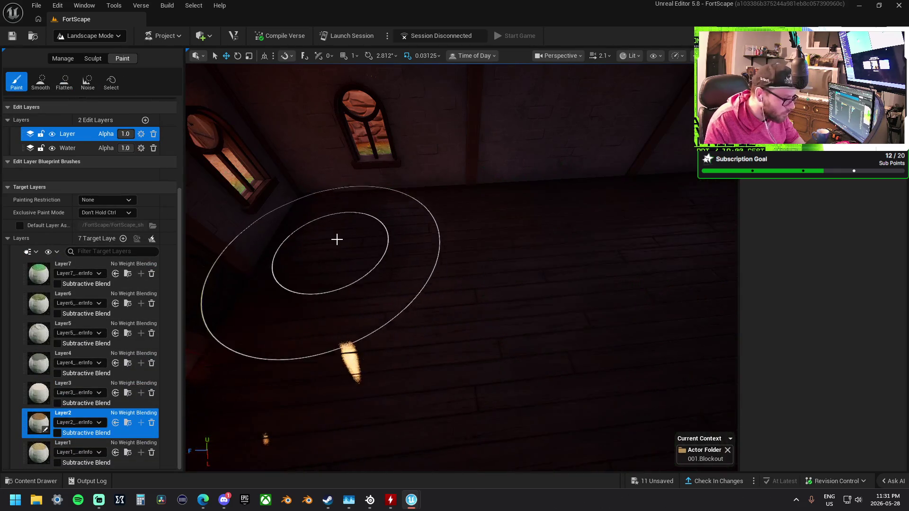
mouse_move(566, 232)
mouse_down()
mouse_move(351, 258)
mouse_move(578, 207)
mouse_move(562, 225)
mouse_up()
mouse_move(361, 288)
mouse_down()
mouse_move(472, 237)
mouse_move(366, 237)
mouse_up()
drag(346, 336, 506, 361)
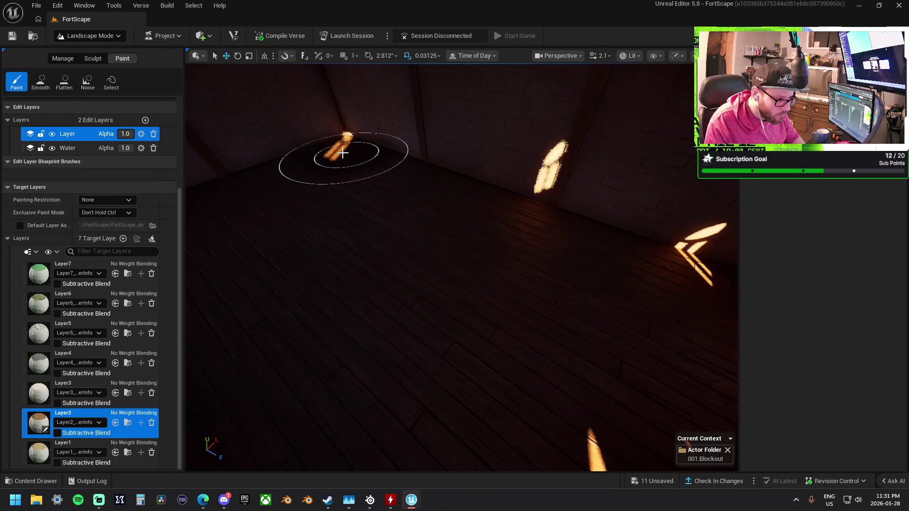
drag(296, 189, 362, 173)
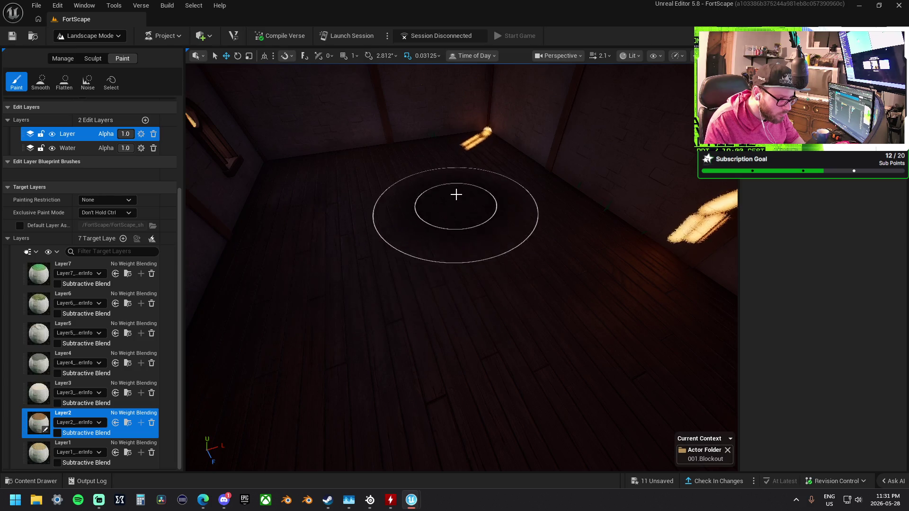
drag(436, 142, 391, 212)
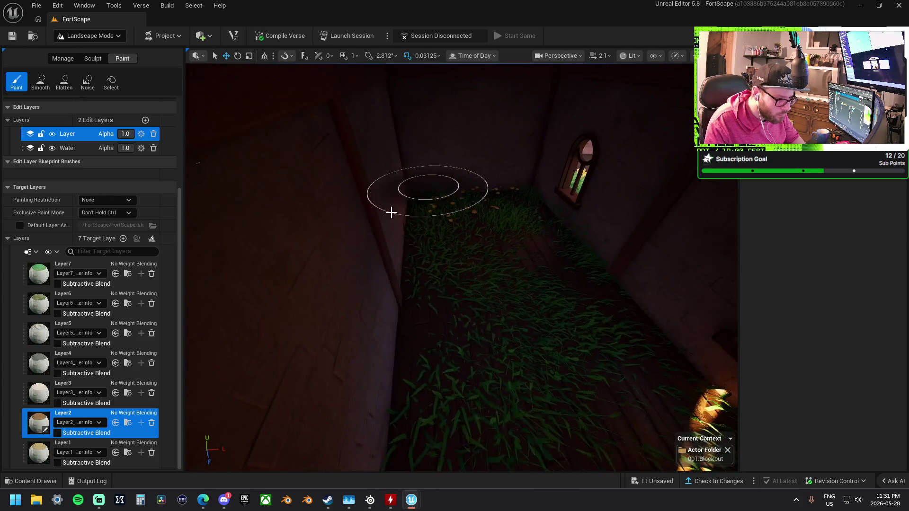
drag(430, 245, 418, 238)
drag(298, 181, 382, 185)
Smooth the painted layers on the grass between the house wall and gate, then return to Sculpt
drag(525, 216, 527, 217)
mouse_move(475, 187)
mouse_down()
mouse_move(457, 180)
mouse_move(479, 213)
mouse_move(540, 192)
mouse_move(425, 165)
mouse_up()
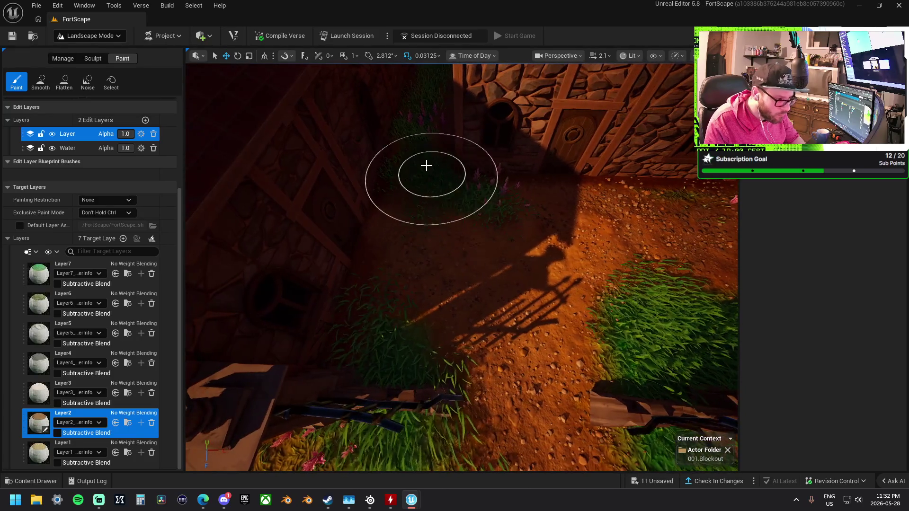
mouse_move(539, 243)
mouse_down()
mouse_move(520, 230)
mouse_move(550, 262)
mouse_up()
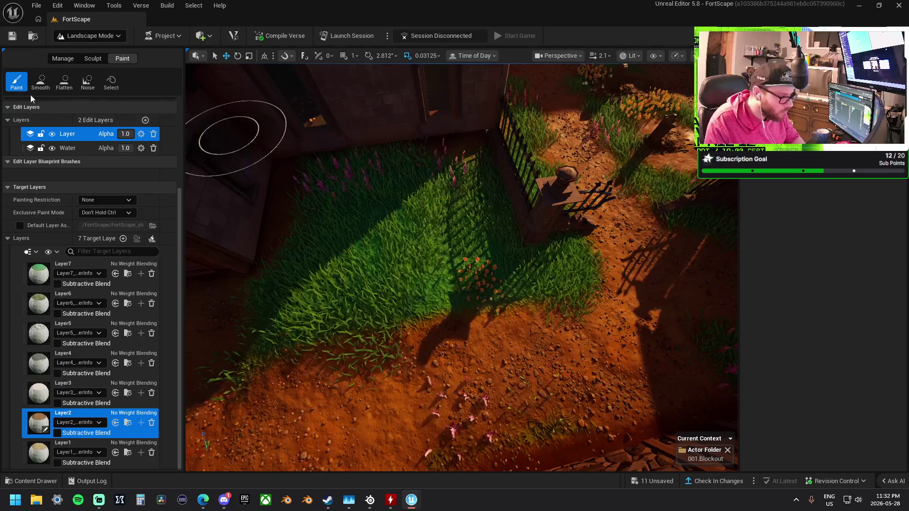
click(48, 81)
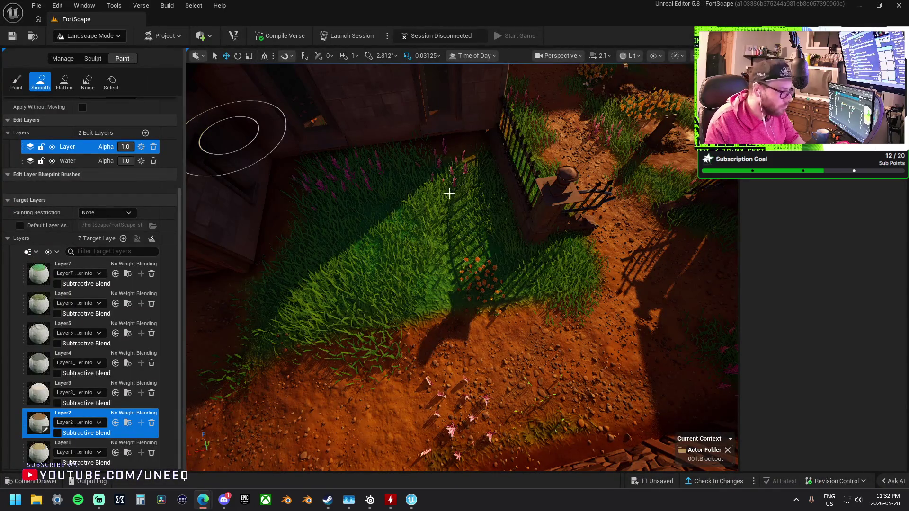
drag(488, 231, 404, 203)
click(92, 58)
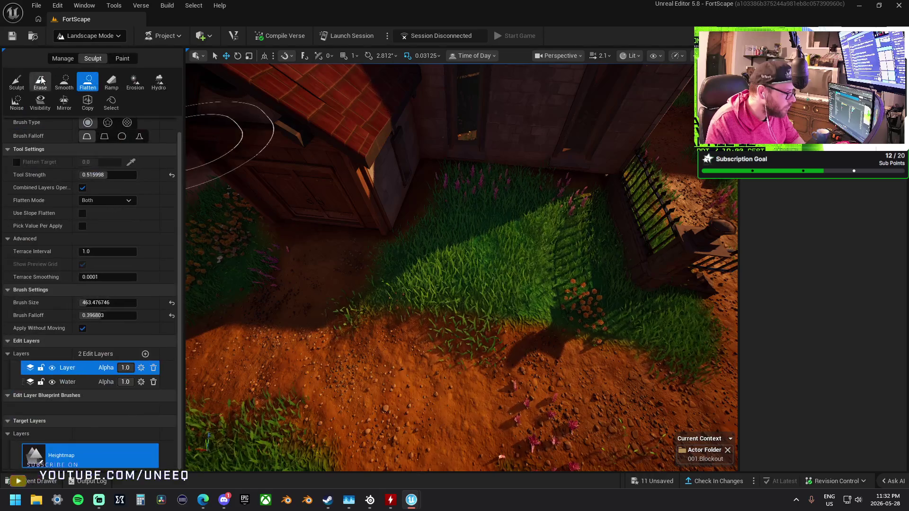
Cycle through Sculpt, Smooth and Flatten on the paths, then undo a Sculpt stroke that raised the flower mound
click(16, 83)
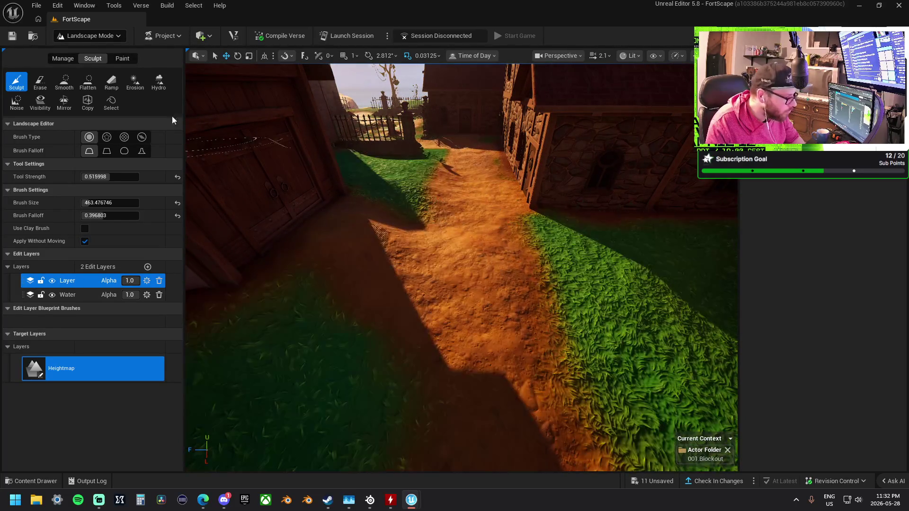
click(64, 82)
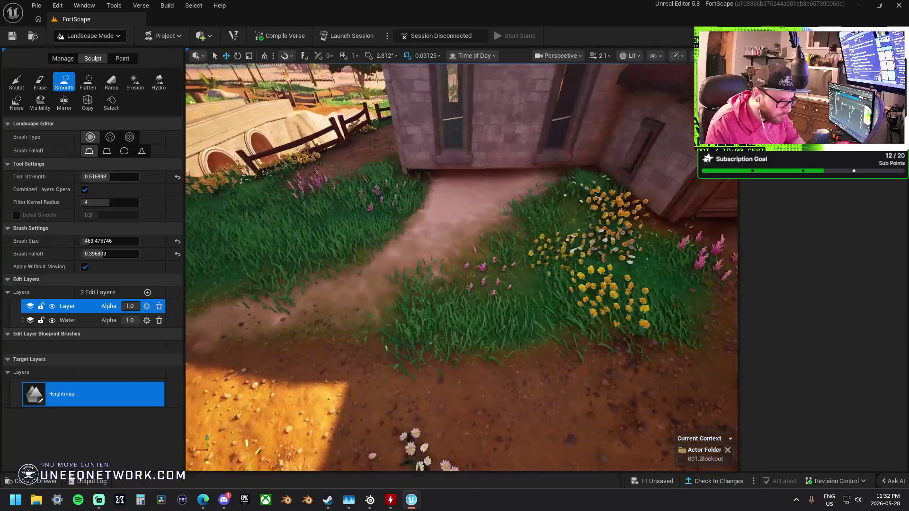
click(89, 83)
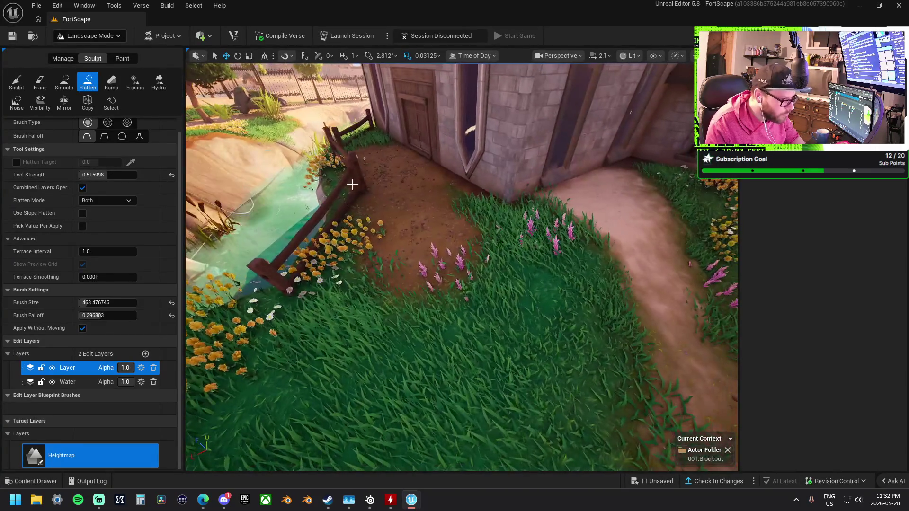
click(16, 82)
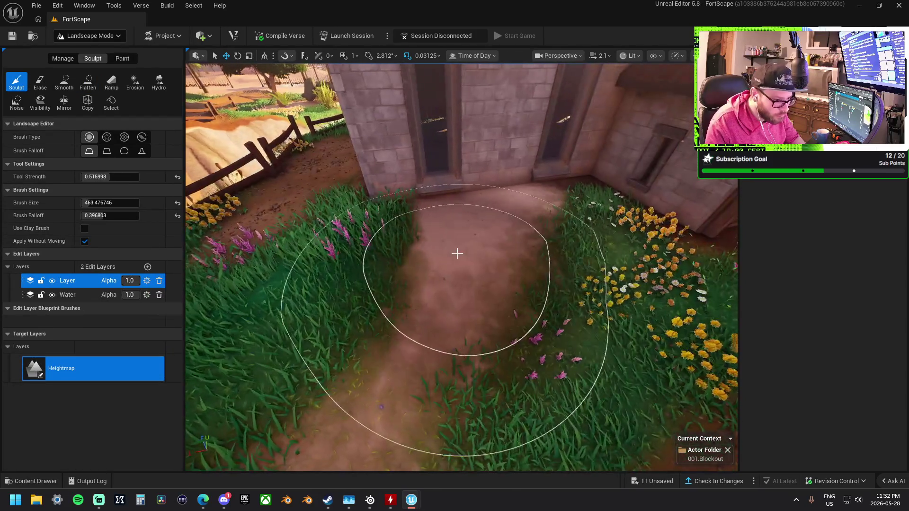
drag(457, 254, 478, 227)
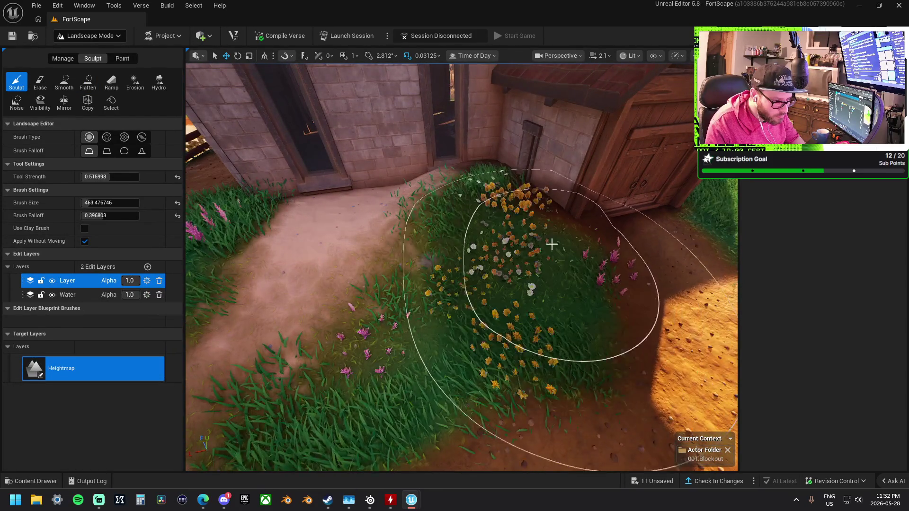
key(ctrl+z)
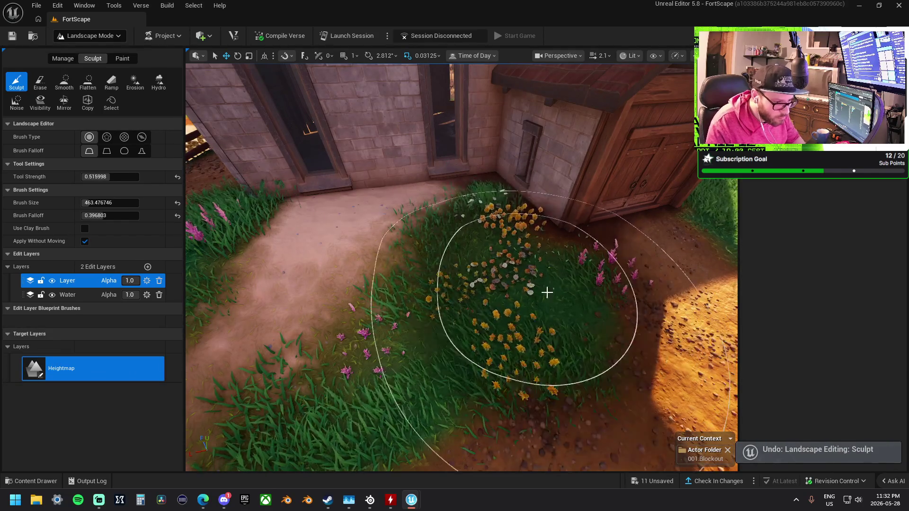
Undo the stroke that raised the grass mound and reselect Flatten for the floor by the doorway
drag(670, 351, 533, 331)
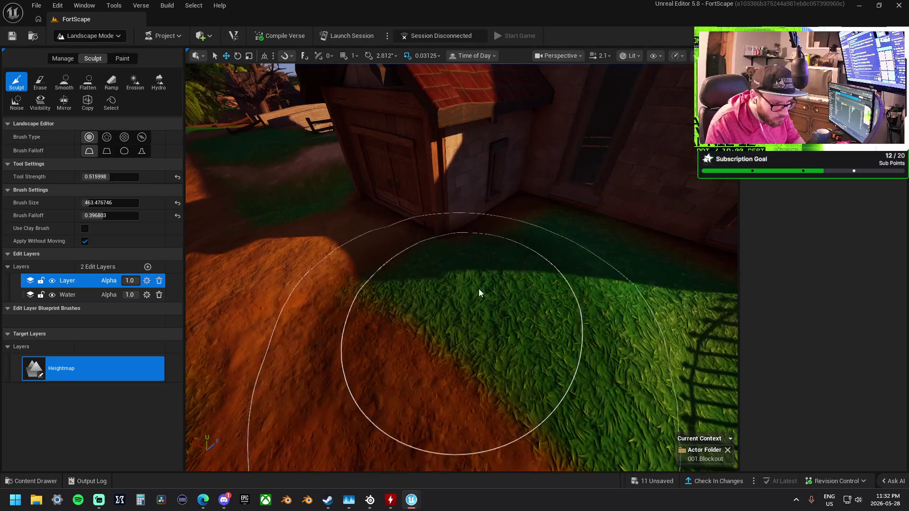
drag(550, 228, 539, 248)
drag(595, 254, 507, 293)
drag(458, 336, 491, 318)
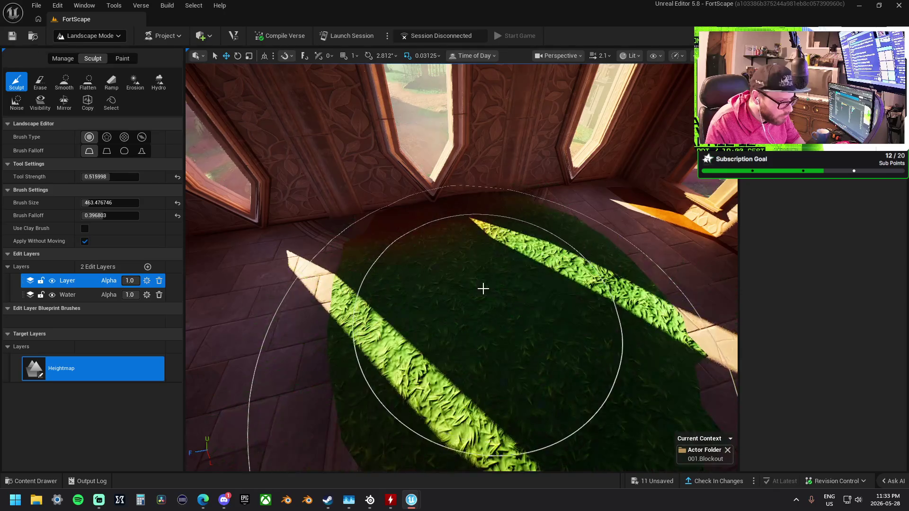
key(ctrl+z)
click(93, 83)
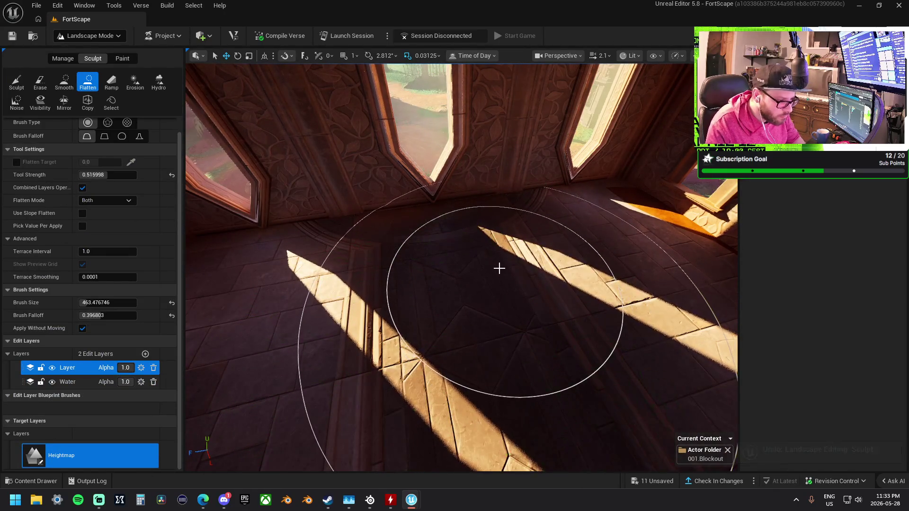
drag(623, 253, 471, 257)
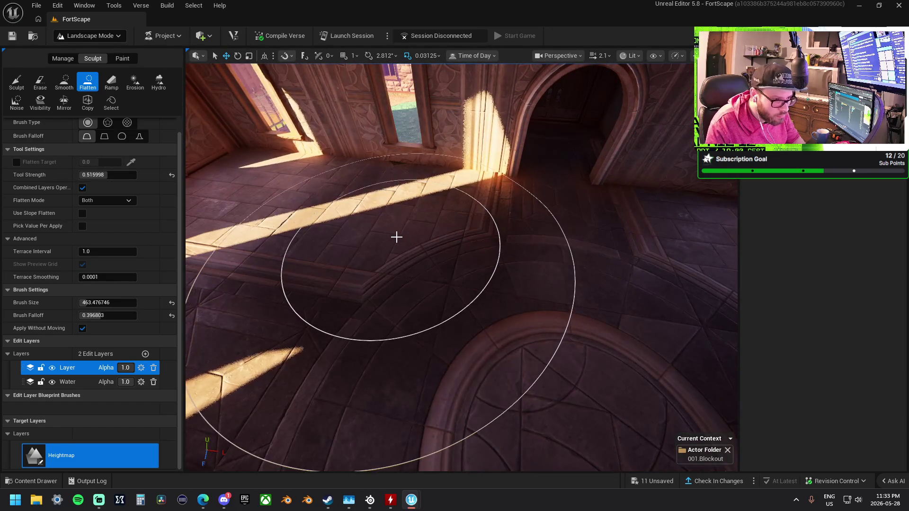
click(121, 58)
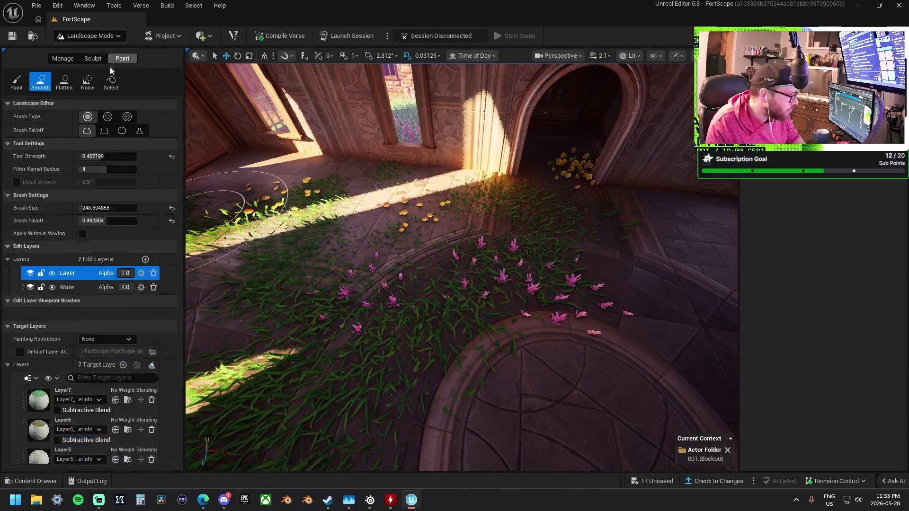
Choose the Paint tool and brush Layer2 across the ornate room's floor by the windows
click(38, 83)
click(23, 85)
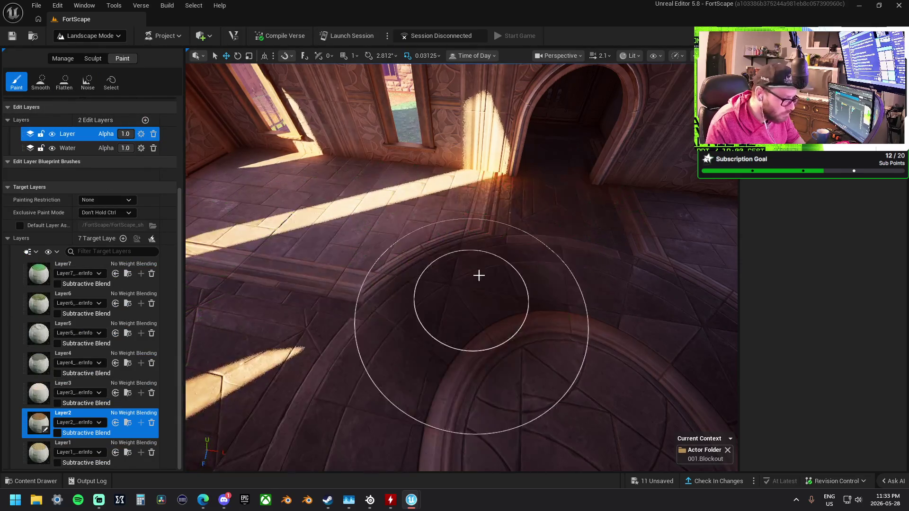
drag(550, 220, 559, 219)
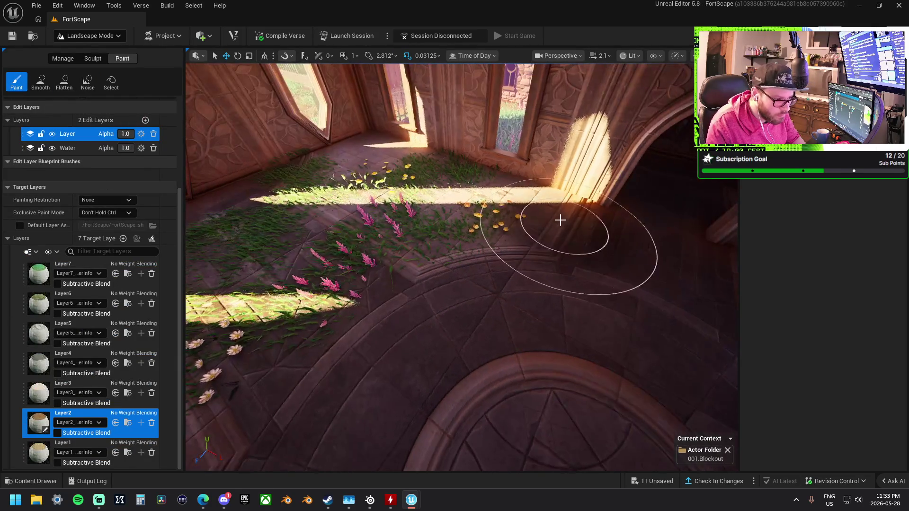
mouse_move(387, 213)
mouse_down()
mouse_move(543, 312)
mouse_move(388, 231)
mouse_up()
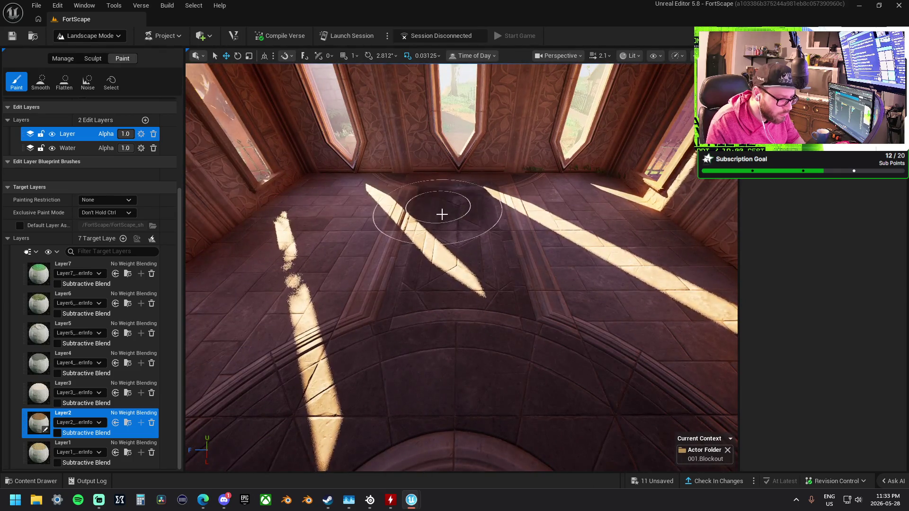
drag(603, 181, 599, 315)
Fly out through the doorway over the yard grass and select Layer3 as the target layer
drag(624, 260, 568, 251)
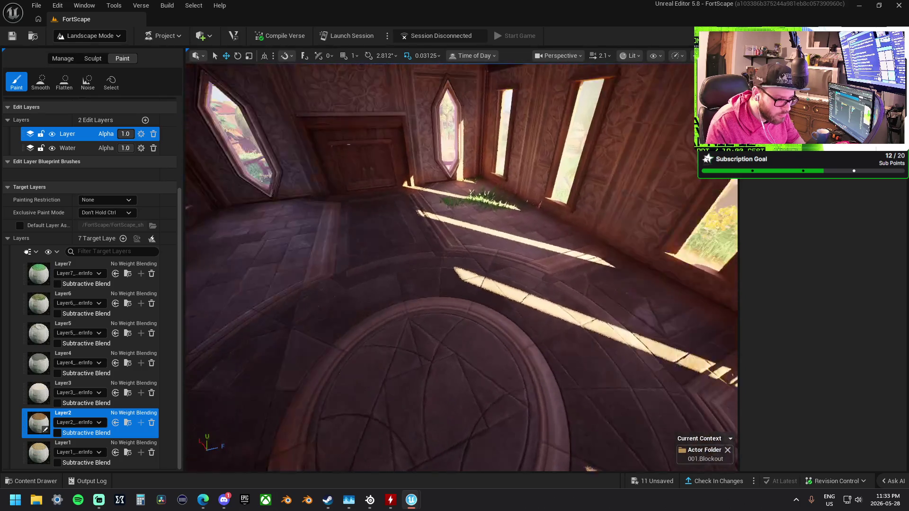
drag(480, 184, 426, 204)
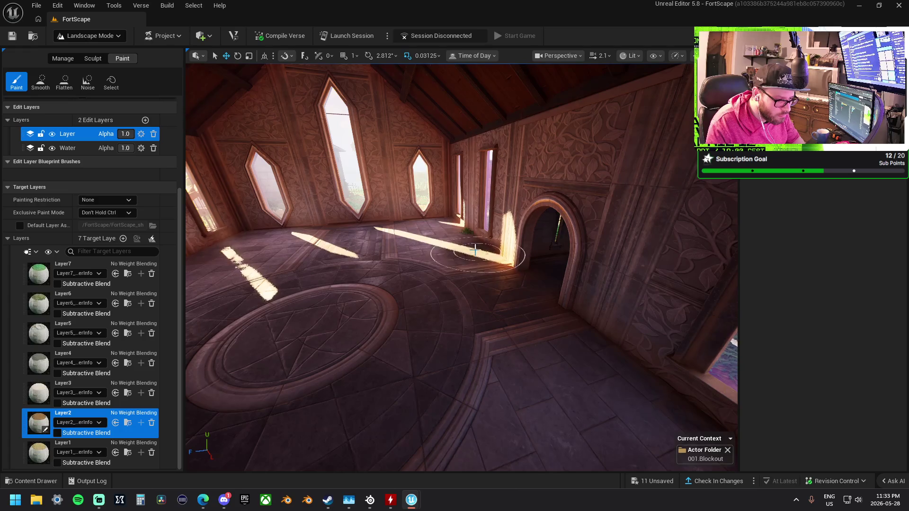
mouse_move(472, 240)
mouse_down()
mouse_move(461, 274)
mouse_move(318, 214)
mouse_up()
click(71, 384)
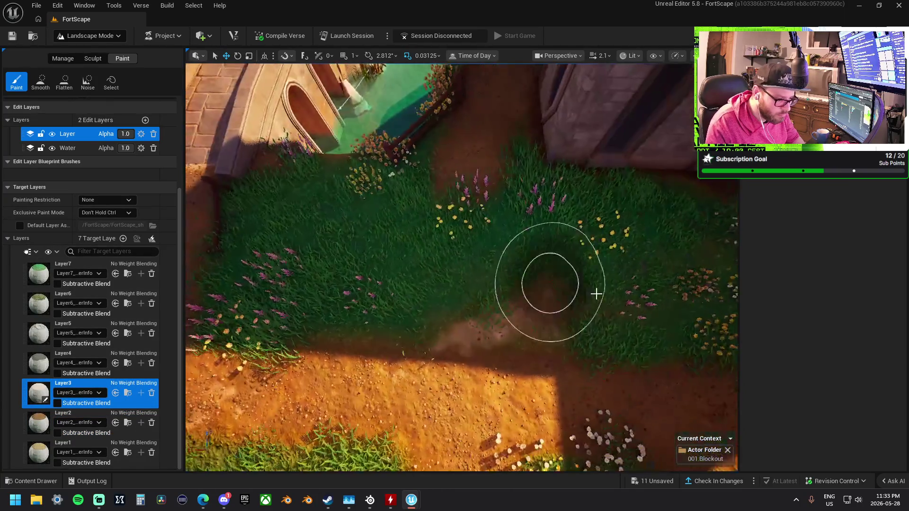
Select Layer5 and fly along the path from the stone bridge toward the building
drag(442, 310, 411, 293)
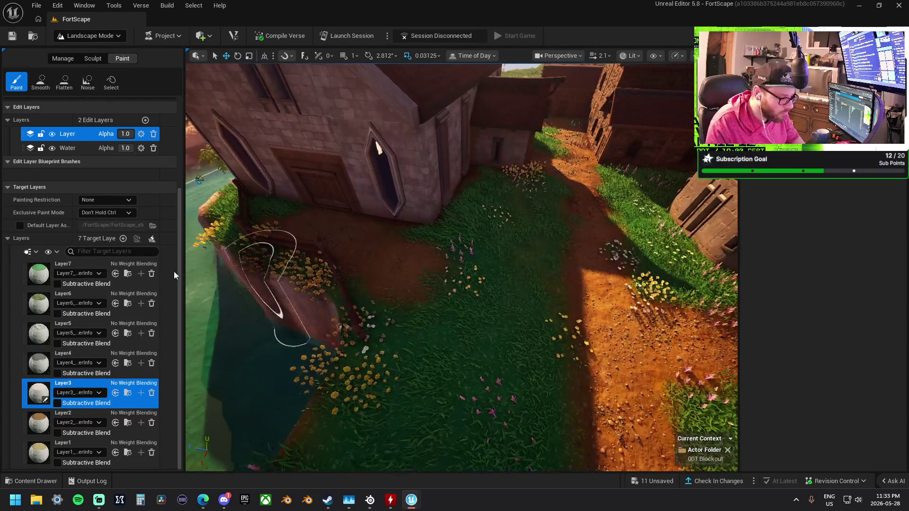
click(71, 327)
drag(461, 265, 465, 272)
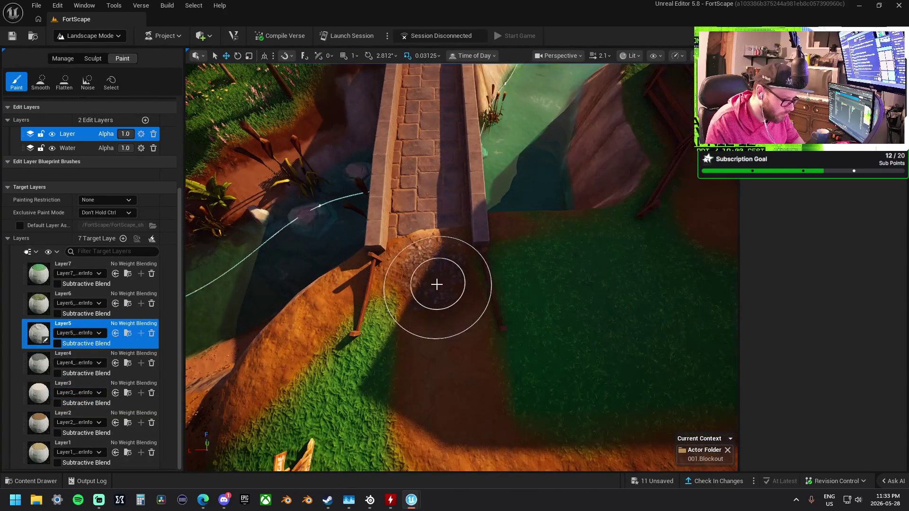
drag(411, 293, 449, 397)
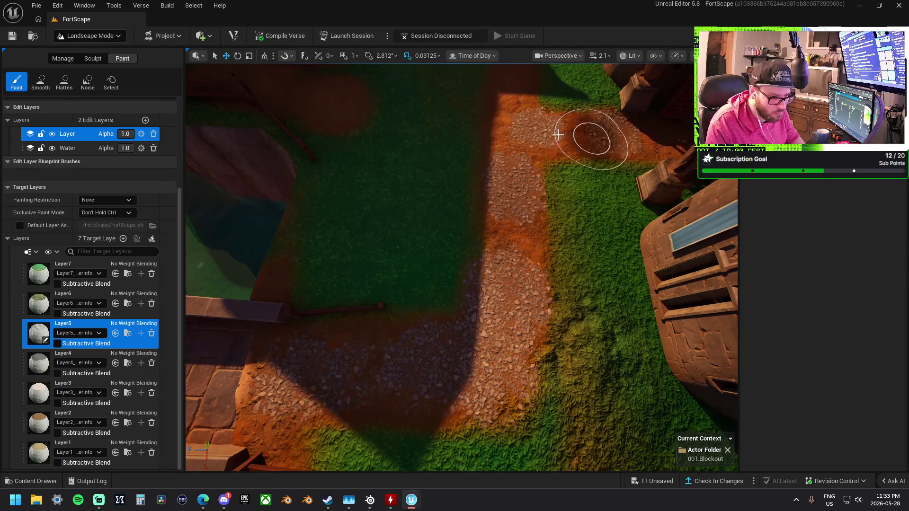
drag(524, 237, 441, 270)
mouse_move(351, 346)
mouse_down()
mouse_move(341, 412)
mouse_move(493, 308)
mouse_move(374, 281)
mouse_move(445, 284)
mouse_move(387, 287)
mouse_up()
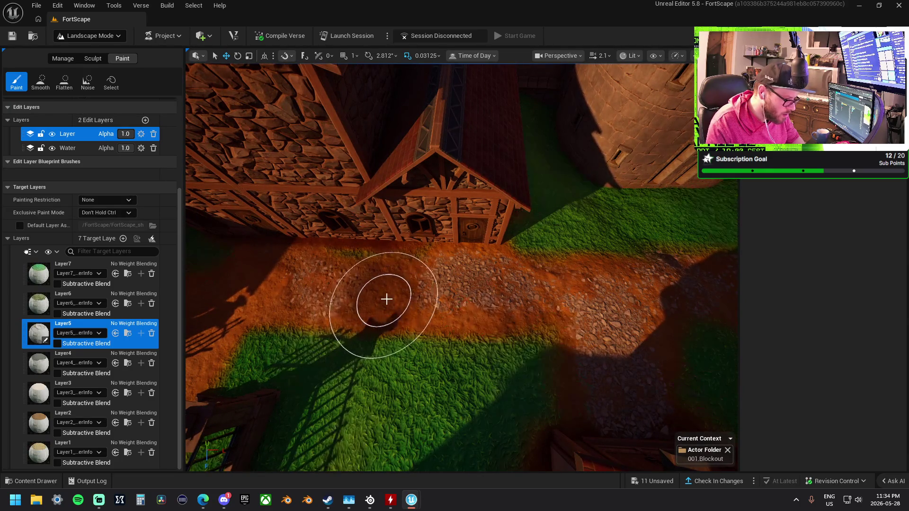
Paint Layer5 dirt over the grass edges along the path beside the building and courtyard
mouse_move(401, 297)
mouse_down()
mouse_move(443, 258)
mouse_move(424, 282)
mouse_up()
drag(354, 302, 305, 294)
mouse_move(403, 290)
mouse_down()
mouse_move(639, 271)
mouse_move(523, 290)
mouse_up()
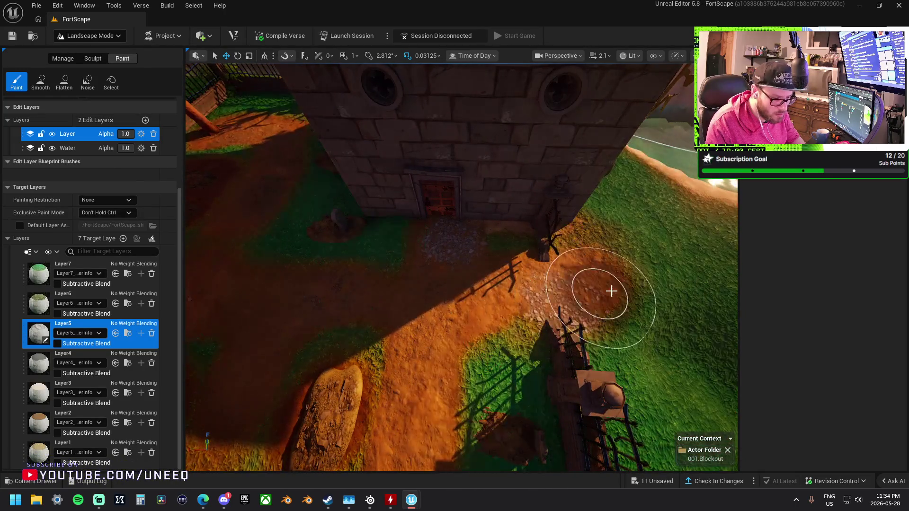
mouse_move(458, 337)
mouse_down()
mouse_move(430, 323)
mouse_move(481, 312)
mouse_up()
drag(512, 263, 535, 253)
In Selection Mode, sink the dirt pile by the coffin and move it onto the nearby grass
click(89, 36)
click(102, 51)
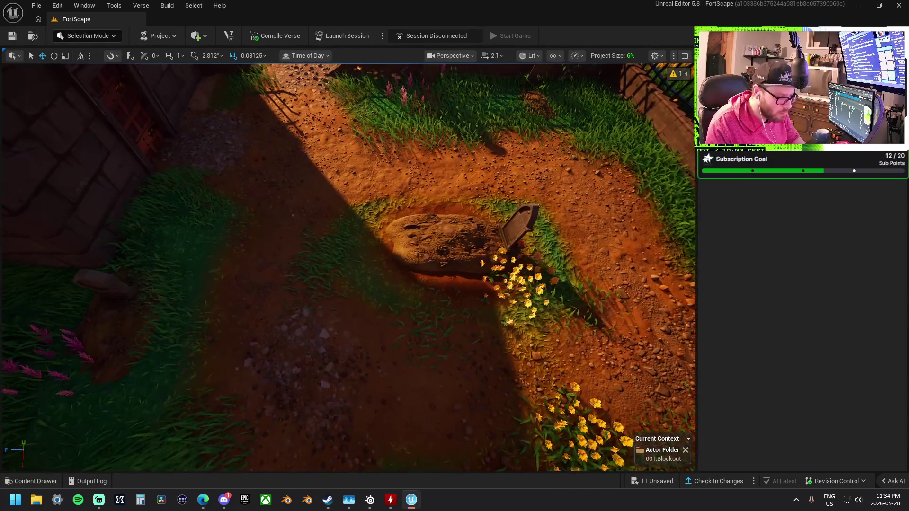
click(465, 223)
mouse_move(465, 222)
mouse_down()
mouse_move(465, 234)
mouse_move(501, 208)
mouse_move(474, 203)
mouse_up()
mouse_move(577, 435)
mouse_down()
mouse_move(331, 222)
mouse_move(332, 202)
mouse_move(350, 204)
mouse_move(327, 200)
mouse_move(432, 177)
mouse_move(424, 157)
mouse_up()
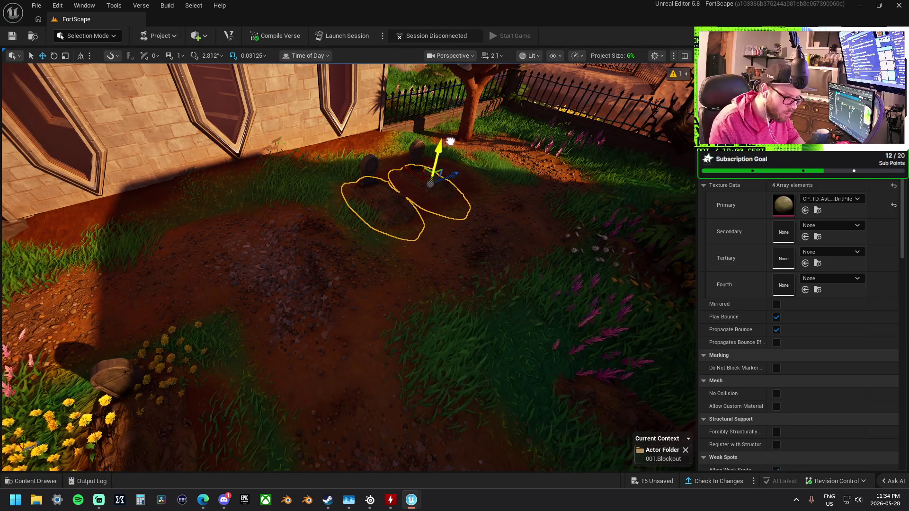
drag(447, 140, 435, 145)
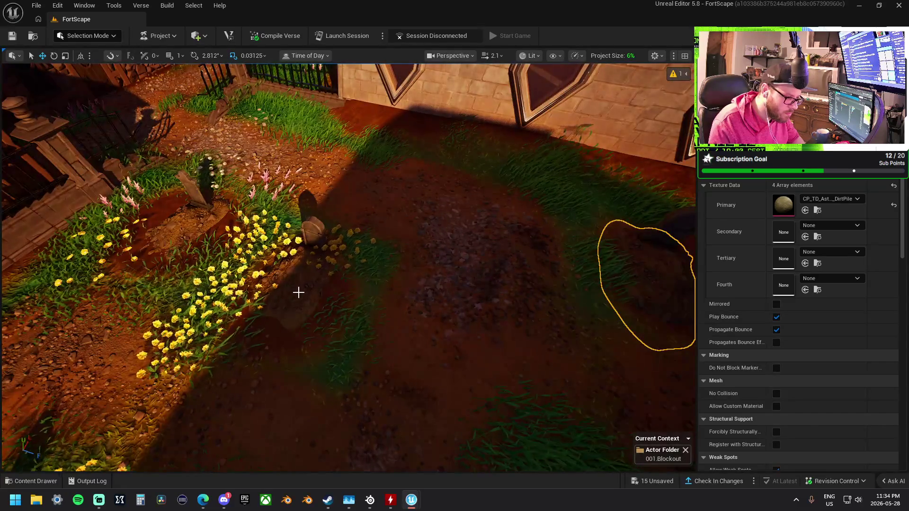
Shift the single dirt pile beside the flowers slightly sideways
click(298, 290)
mouse_move(300, 245)
mouse_down()
mouse_move(307, 251)
mouse_move(186, 223)
mouse_move(173, 239)
mouse_up()
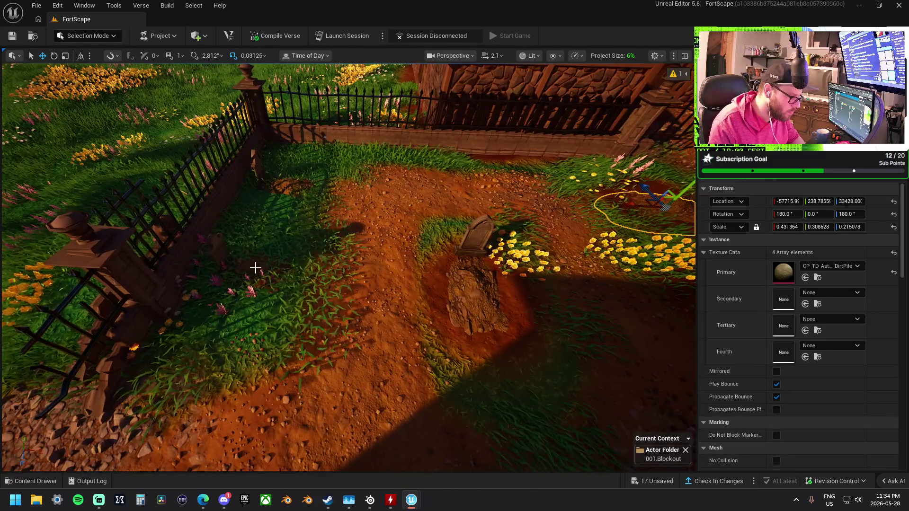
click(87, 35)
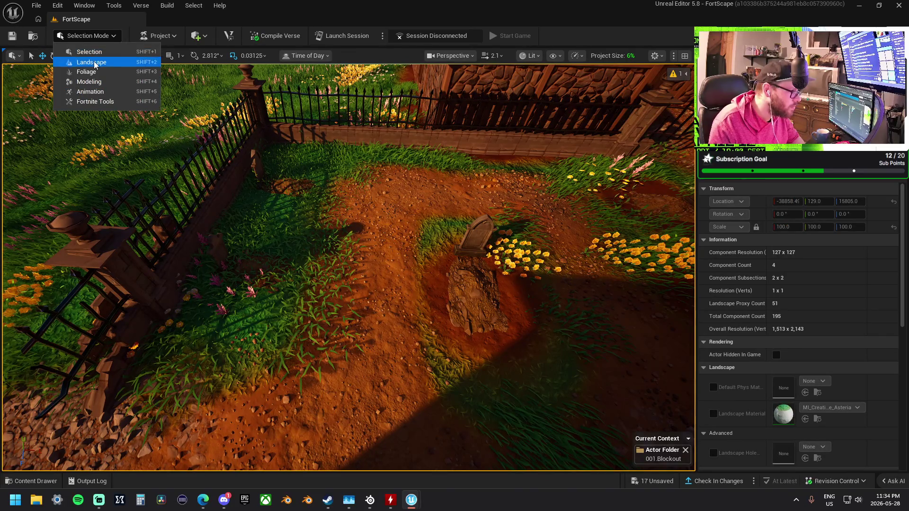
Return to Landscape Mode's Paint tab and select Layer2 as the target layer
click(94, 61)
click(122, 59)
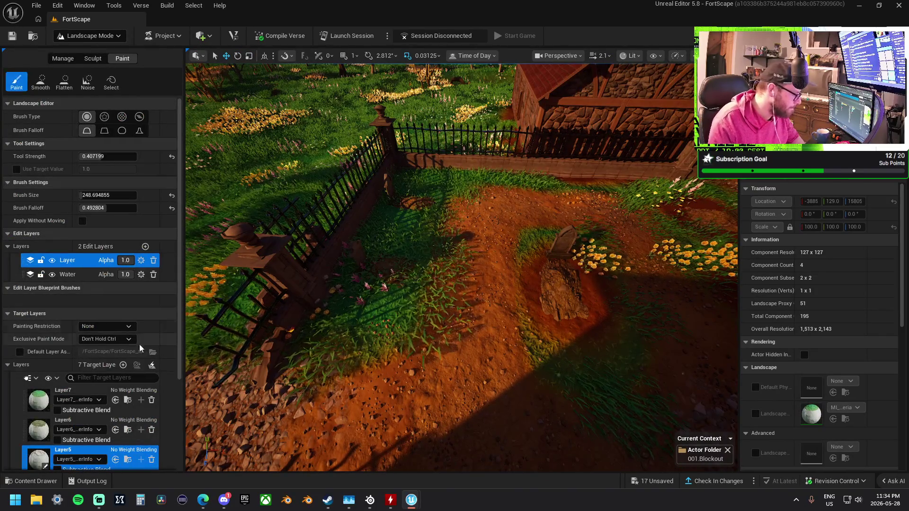
scroll(139, 344, down, 3)
scroll(89, 401, down, 2)
click(90, 416)
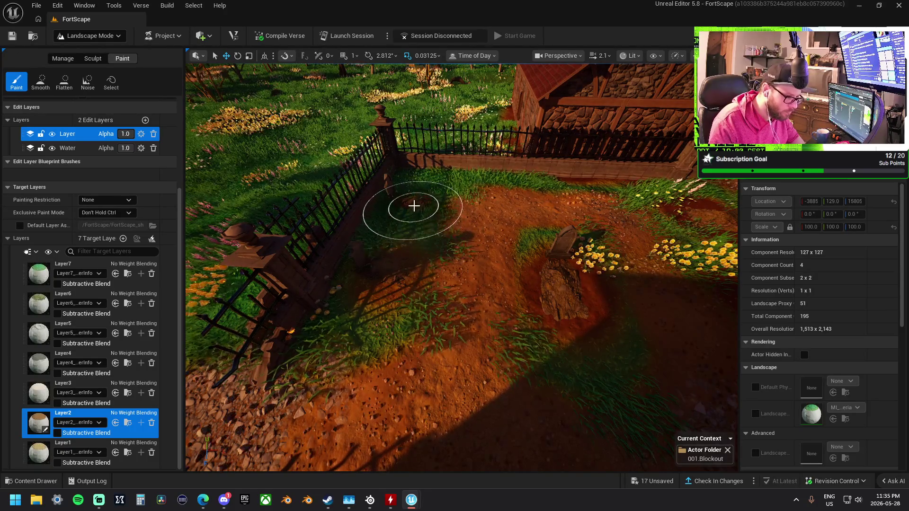
Paint flowered grass along the bed at the fence corner by the graveyard
mouse_move(454, 205)
mouse_down()
mouse_move(481, 283)
mouse_move(468, 258)
mouse_move(382, 269)
mouse_move(396, 270)
mouse_up()
mouse_move(453, 258)
mouse_down()
mouse_move(463, 268)
mouse_move(383, 282)
mouse_move(395, 294)
mouse_up()
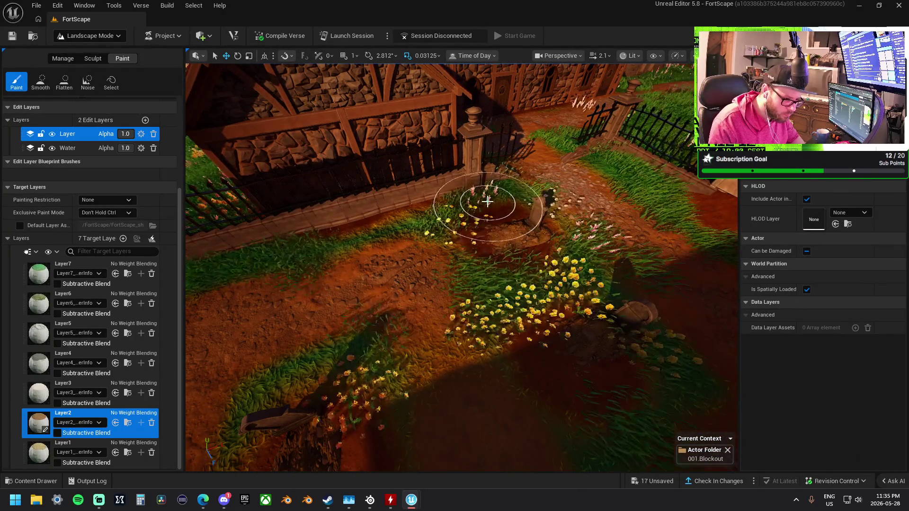
mouse_move(475, 207)
mouse_down()
mouse_move(470, 264)
mouse_move(507, 305)
mouse_move(548, 305)
mouse_move(515, 333)
mouse_up()
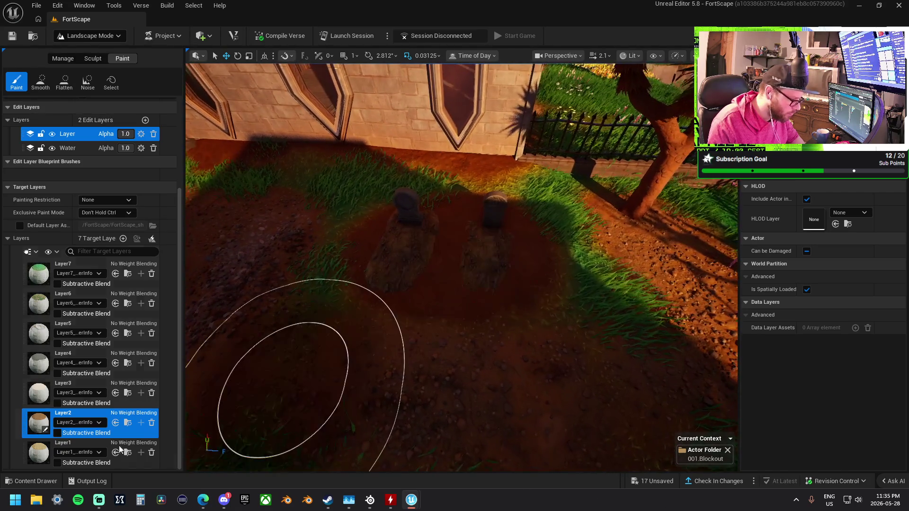
Alternate Layer1 and Layer2 while brushing the ground around the two graves by the fence
click(42, 450)
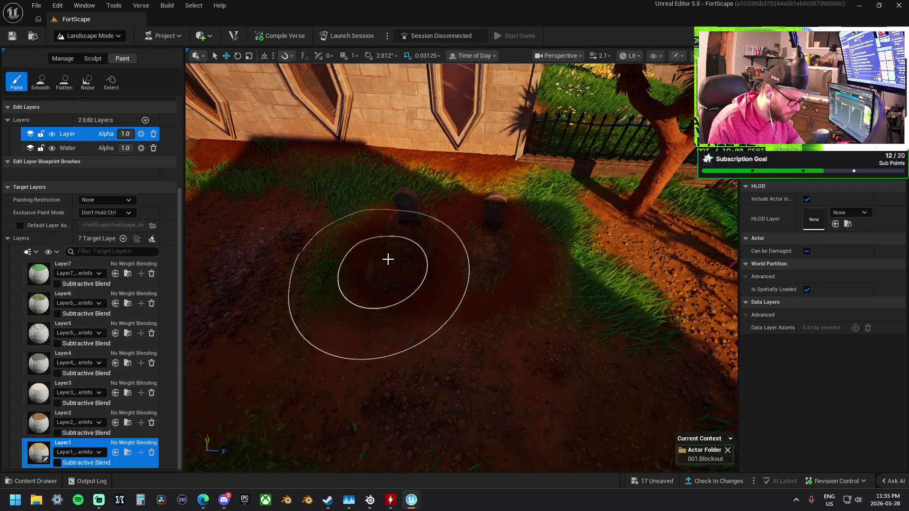
drag(466, 249, 400, 245)
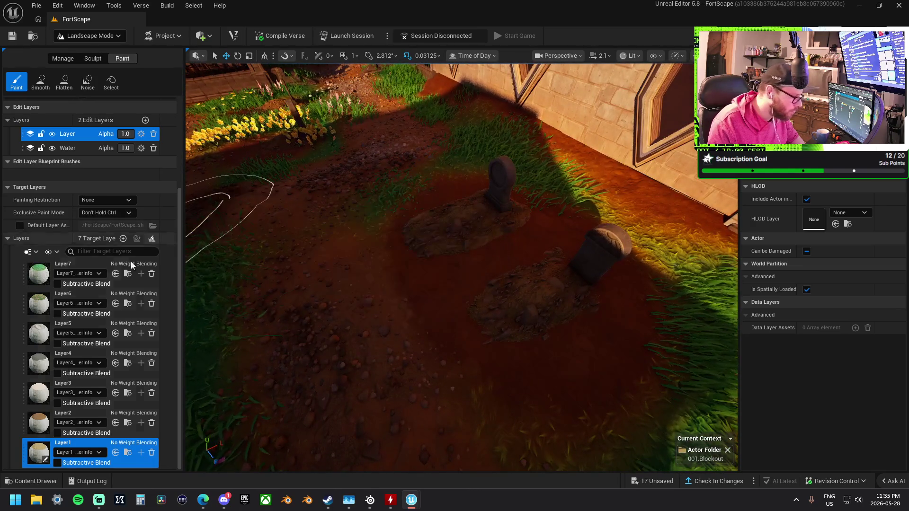
click(43, 422)
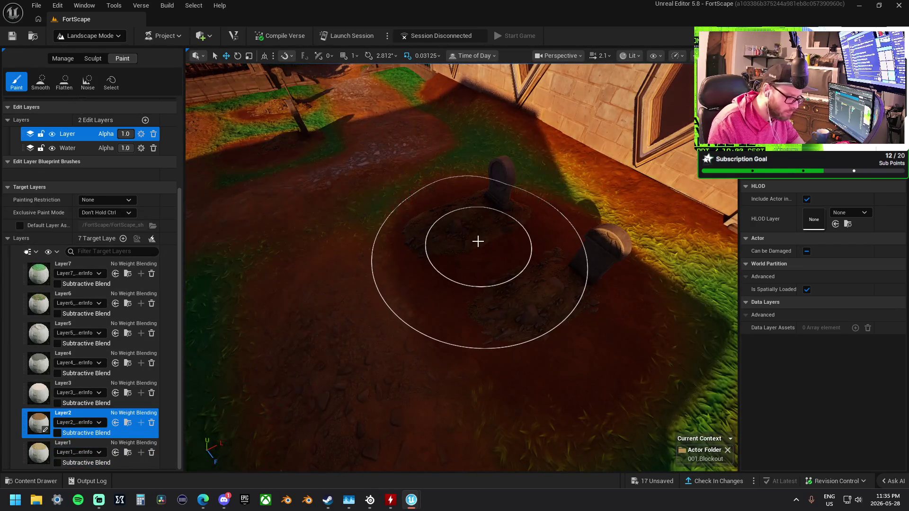
mouse_move(523, 270)
mouse_down()
mouse_move(458, 249)
mouse_move(440, 254)
mouse_up()
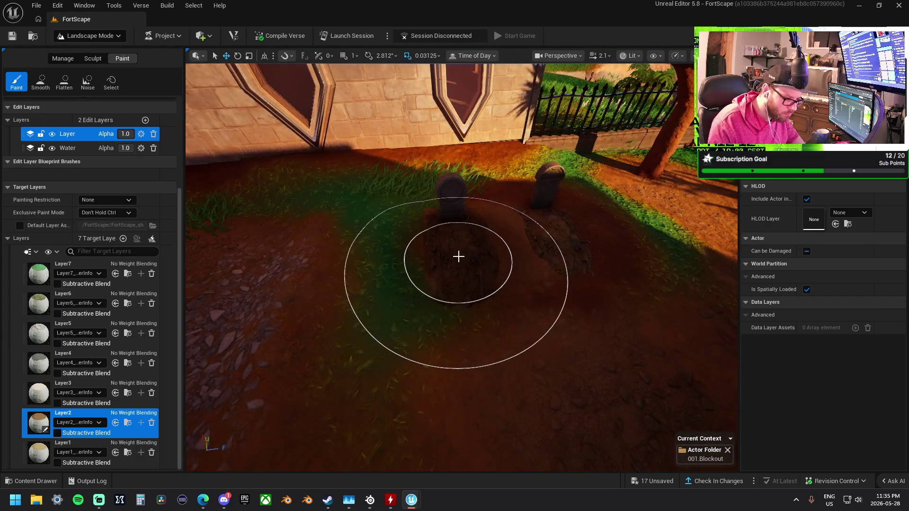
click(52, 444)
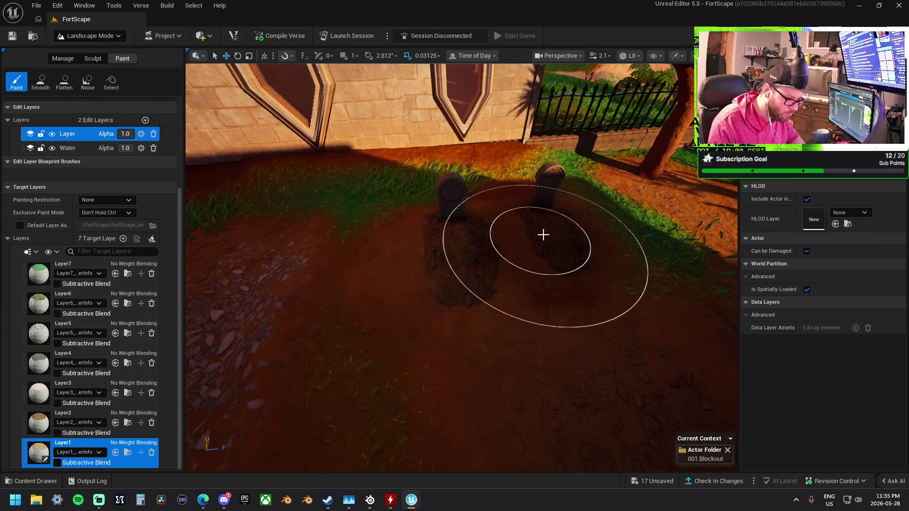
drag(566, 251, 554, 253)
click(52, 414)
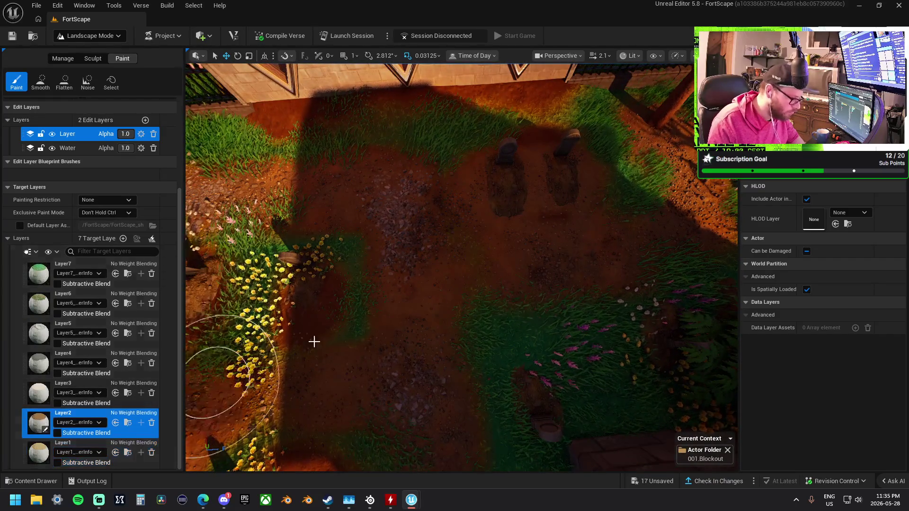
mouse_move(363, 196)
mouse_down()
mouse_move(395, 197)
mouse_move(405, 208)
mouse_move(289, 222)
mouse_up()
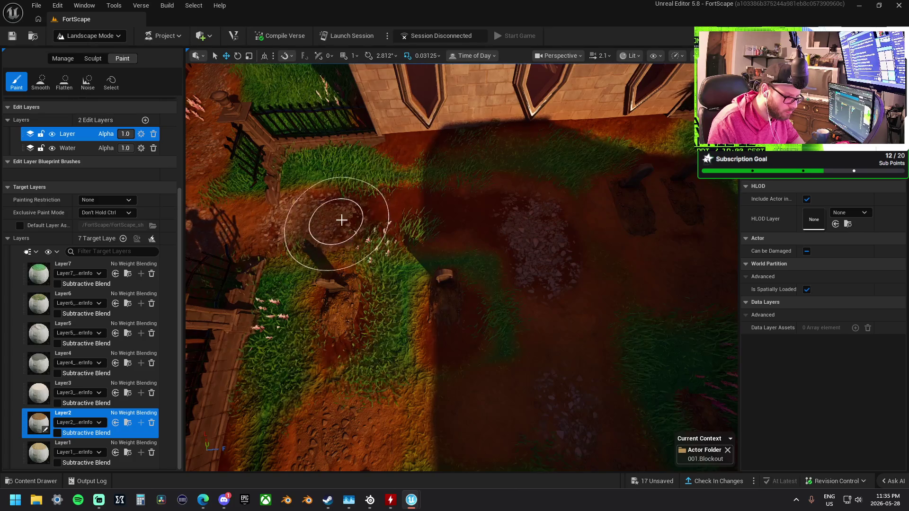
Widen the view along the dirt path and finish with Layer1 orange dirt around the grave mounds
drag(565, 353, 351, 281)
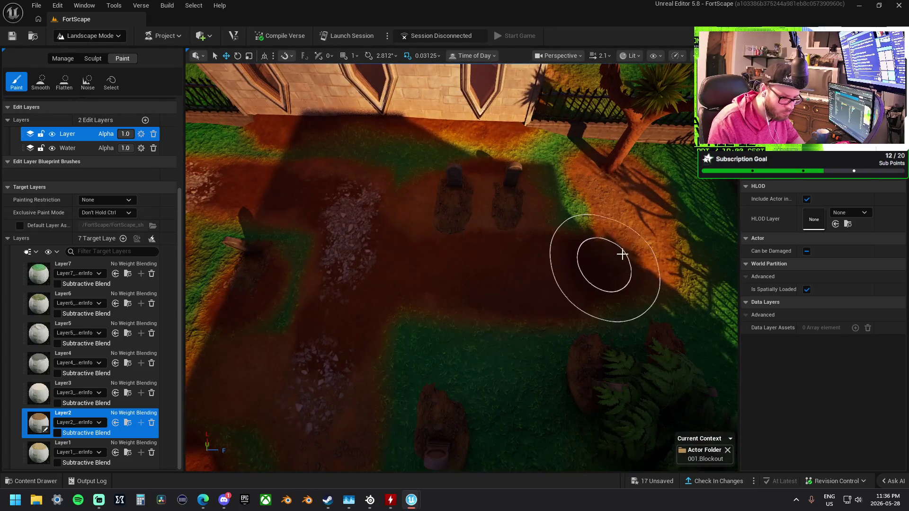
mouse_move(611, 268)
mouse_down()
mouse_move(612, 222)
mouse_move(612, 265)
mouse_up()
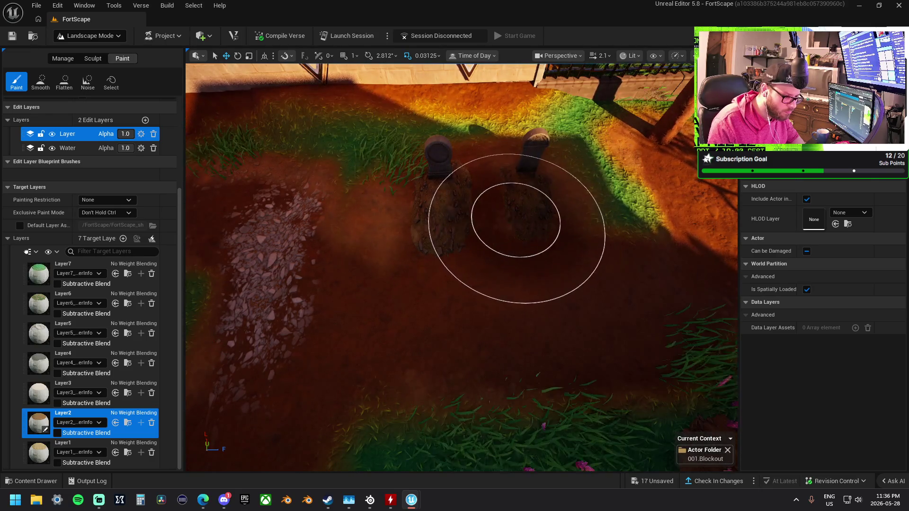
scroll(515, 220, up, 5)
scroll(518, 217, down, 6)
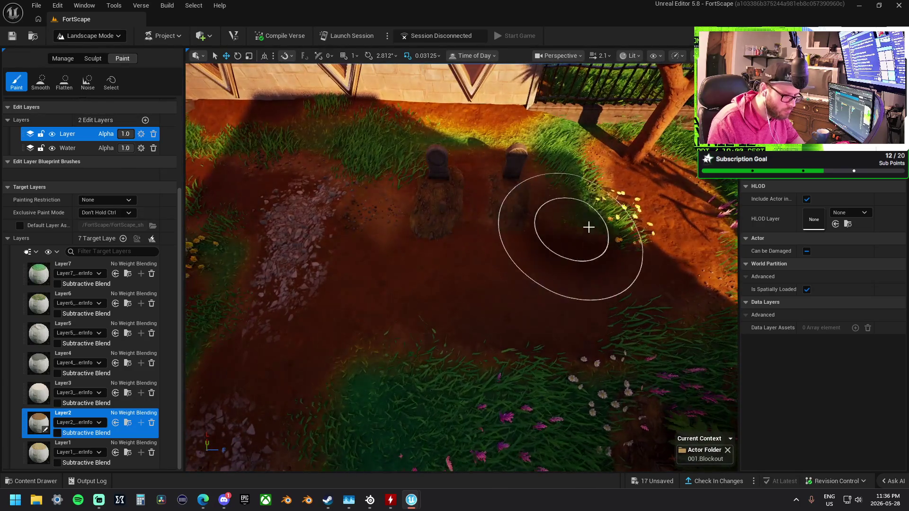
scroll(477, 288, down, 3)
scroll(294, 215, up, 3)
scroll(461, 267, down, 4)
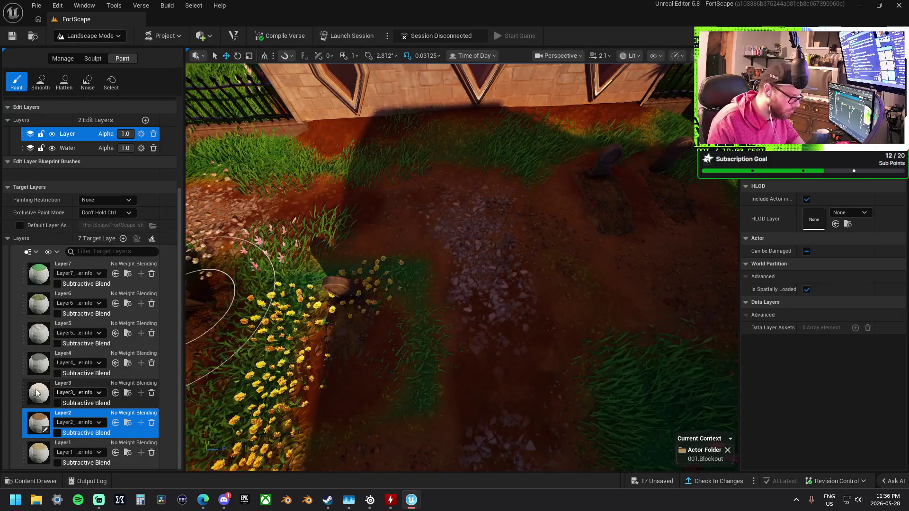
click(101, 441)
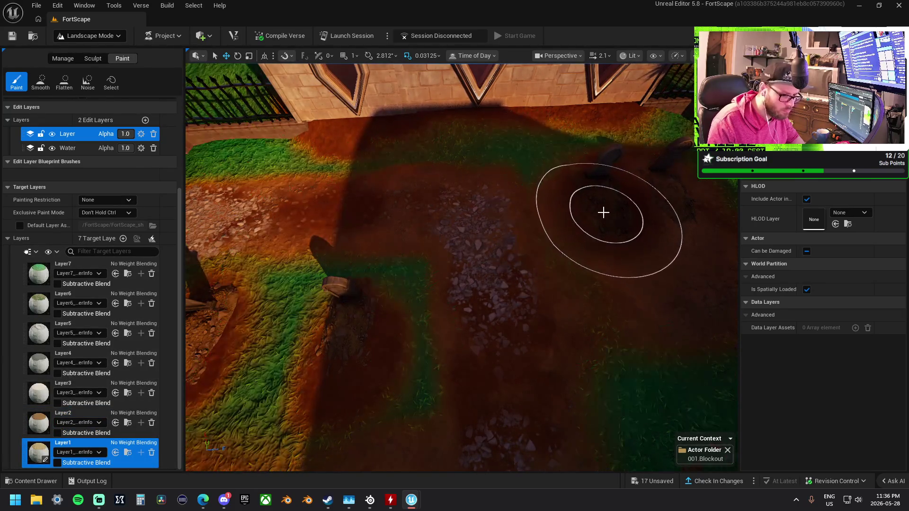
mouse_move(598, 194)
mouse_down()
mouse_move(513, 197)
mouse_move(539, 191)
mouse_move(530, 192)
mouse_up()
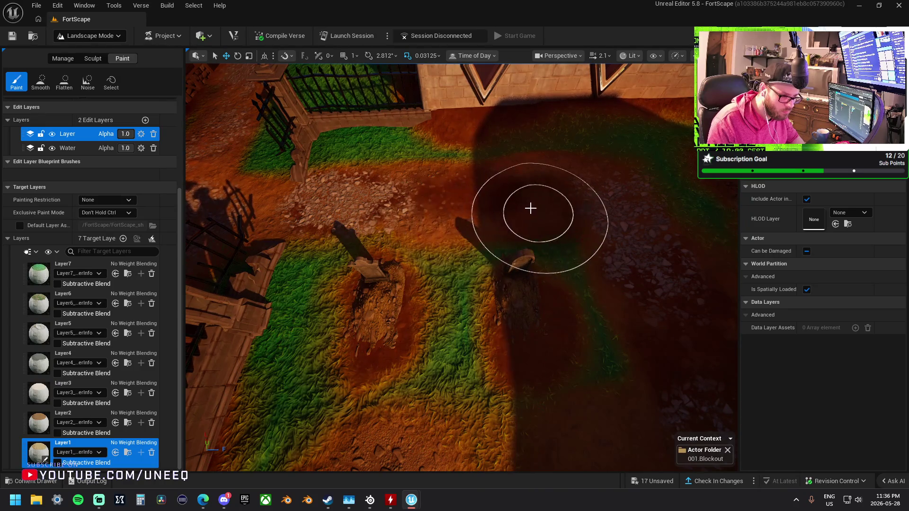
mouse_move(530, 192)
mouse_down()
mouse_move(520, 199)
mouse_move(533, 191)
mouse_up()
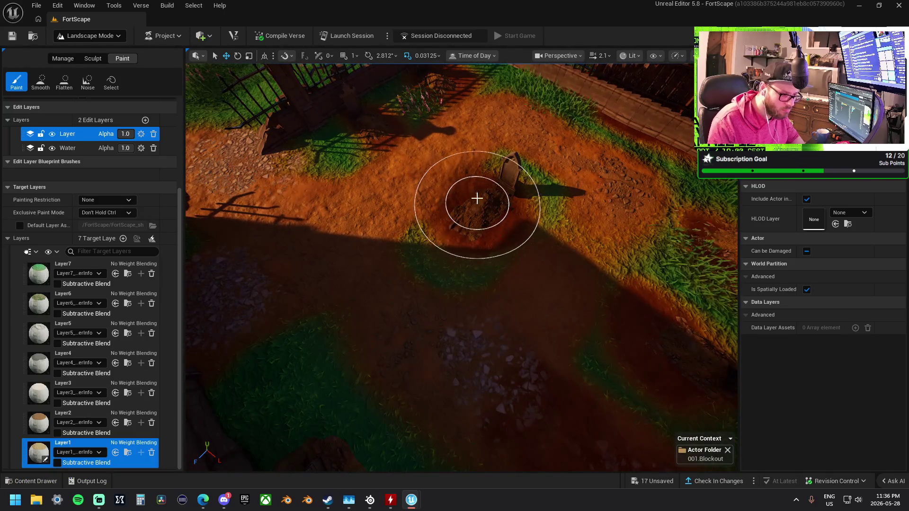
Fly to the fenced grass corner by the stone building and select Layer2
drag(533, 191, 471, 196)
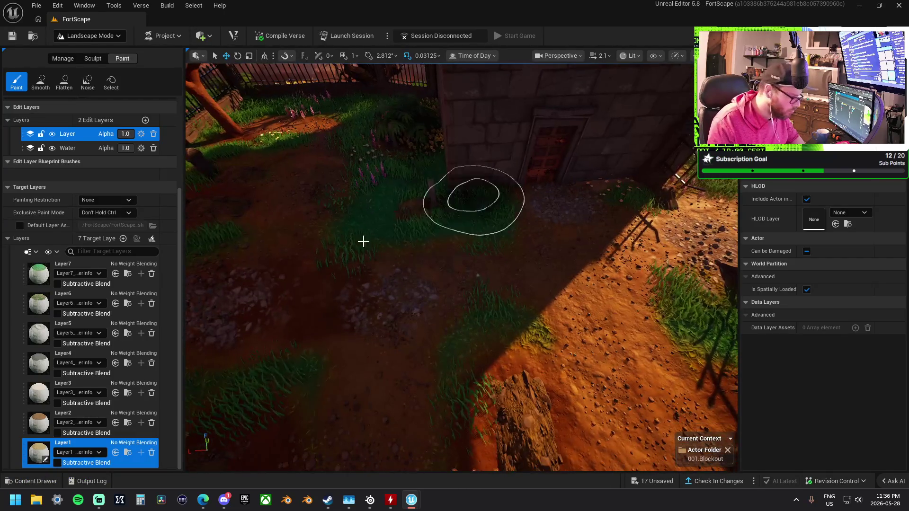
mouse_move(352, 251)
mouse_down()
mouse_move(444, 252)
mouse_move(446, 274)
mouse_up()
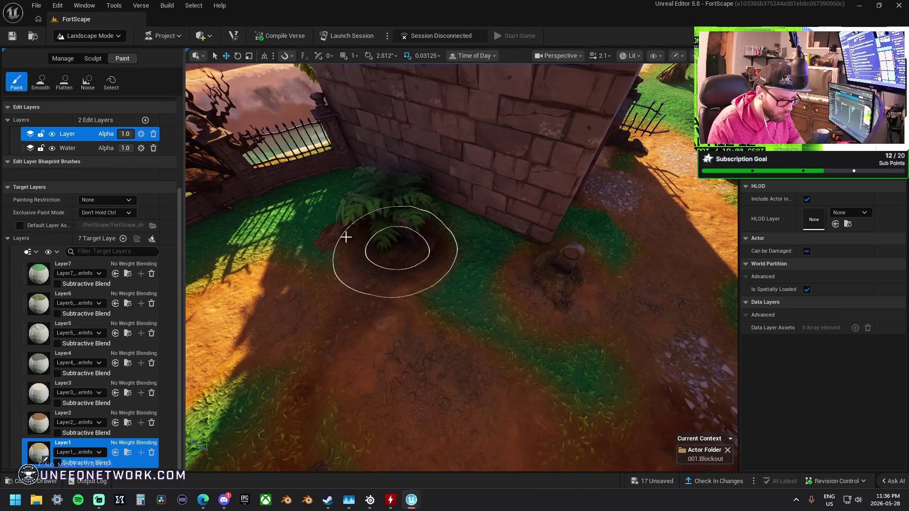
drag(346, 227, 205, 276)
click(76, 417)
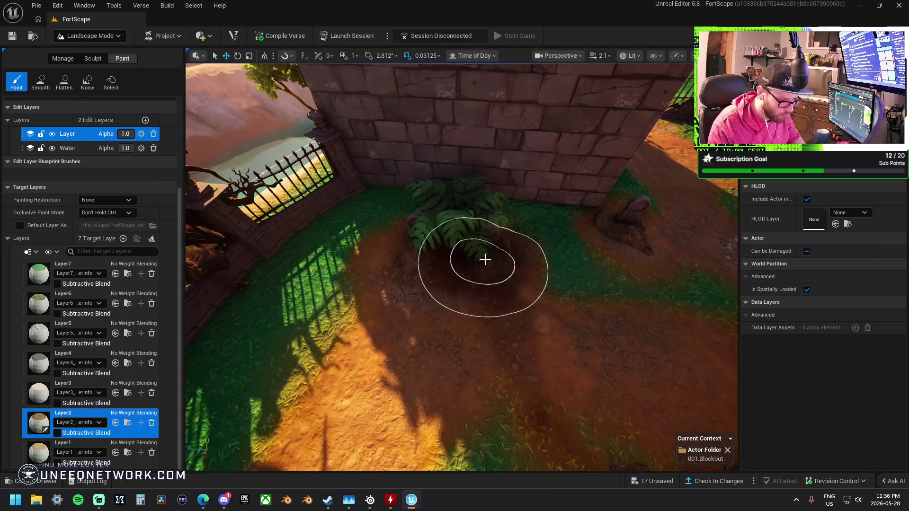
Undo the last paint stroke at the building corner and switch to the Sculpt tab
drag(506, 261, 529, 266)
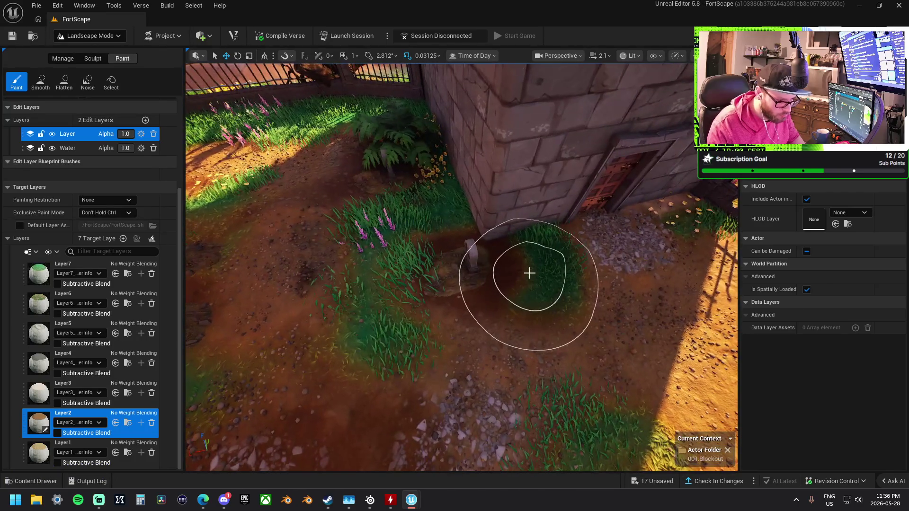
key(ctrl+z)
mouse_move(500, 317)
mouse_down()
mouse_move(469, 308)
mouse_move(492, 315)
mouse_move(502, 303)
mouse_move(535, 330)
mouse_up()
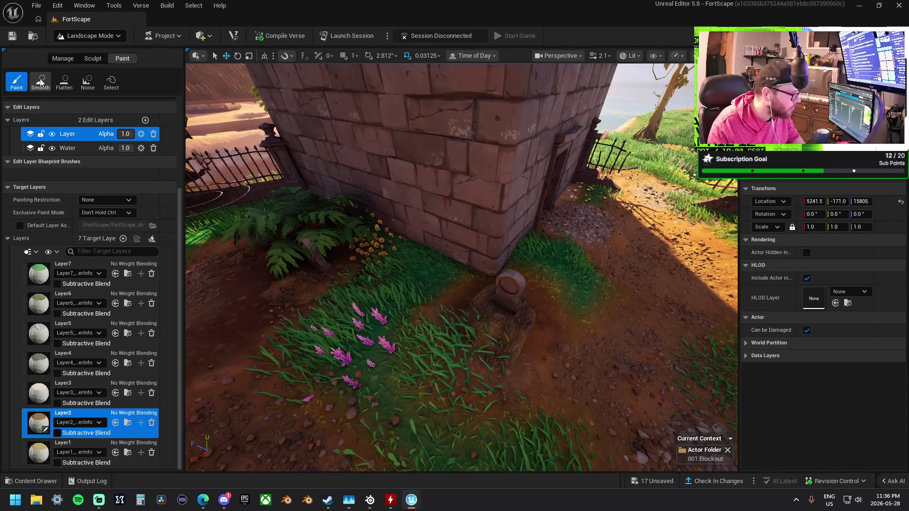
click(93, 59)
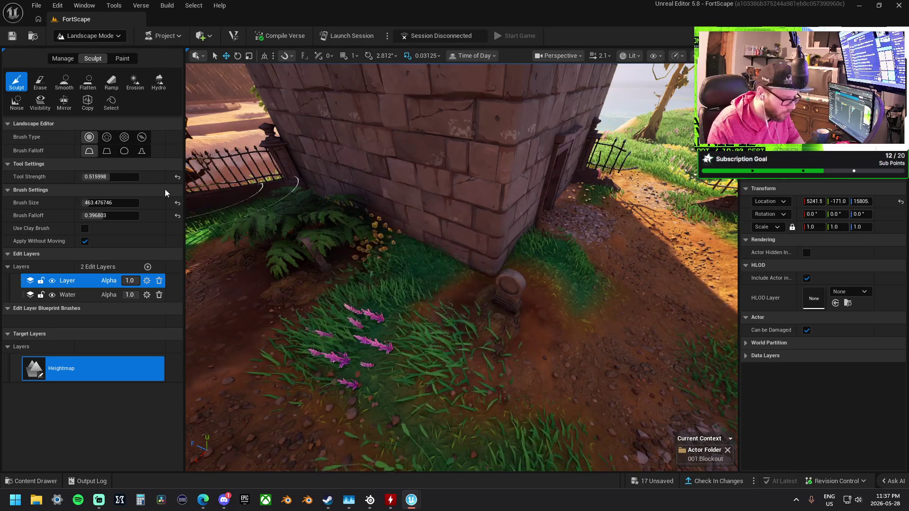
Set the Sculpt brush size to about 111.7 and work down the lower dirt mound
click(87, 203)
mouse_move(450, 280)
mouse_down()
mouse_move(495, 271)
mouse_move(442, 270)
mouse_move(439, 254)
mouse_move(453, 247)
mouse_move(438, 260)
mouse_move(513, 320)
mouse_move(527, 284)
mouse_up()
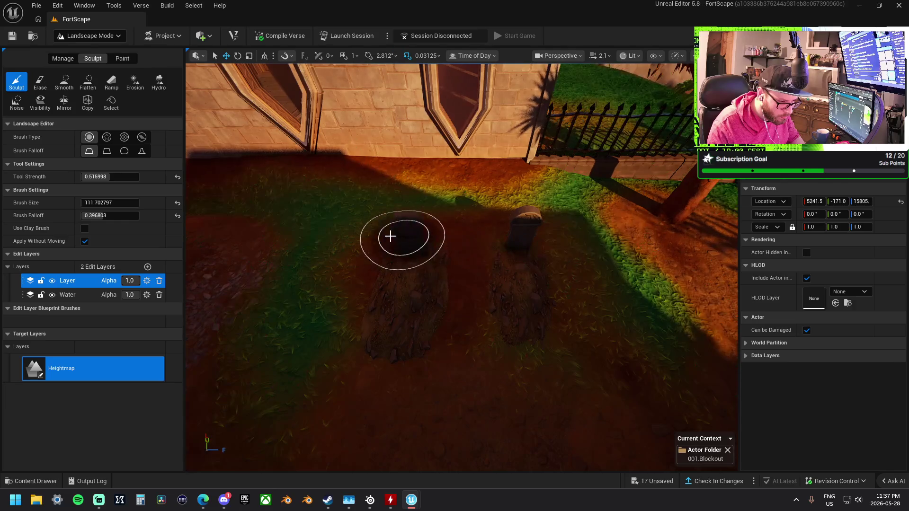
mouse_move(466, 305)
mouse_down()
mouse_move(483, 331)
mouse_move(537, 343)
mouse_up()
Fly along the fence, dirt path and wall to inspect the flattened ground by the gravestones
drag(553, 252, 590, 262)
mouse_move(614, 325)
mouse_down()
mouse_move(535, 347)
mouse_move(524, 319)
mouse_up()
scroll(524, 308, up, 2)
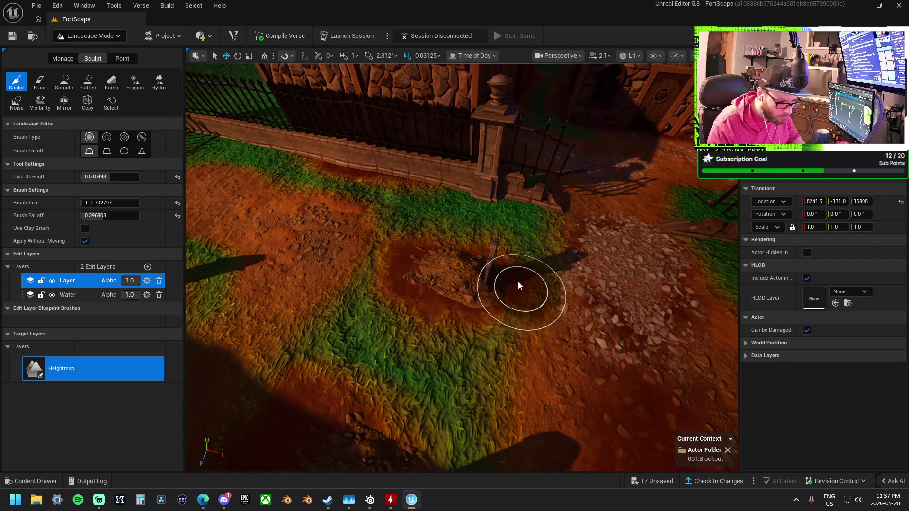
mouse_move(511, 286)
mouse_down()
mouse_move(485, 283)
mouse_move(487, 260)
mouse_up()
mouse_move(505, 229)
mouse_down()
mouse_move(478, 213)
mouse_move(464, 220)
mouse_move(525, 256)
mouse_move(578, 239)
mouse_move(440, 183)
mouse_move(421, 199)
mouse_move(338, 201)
mouse_up()
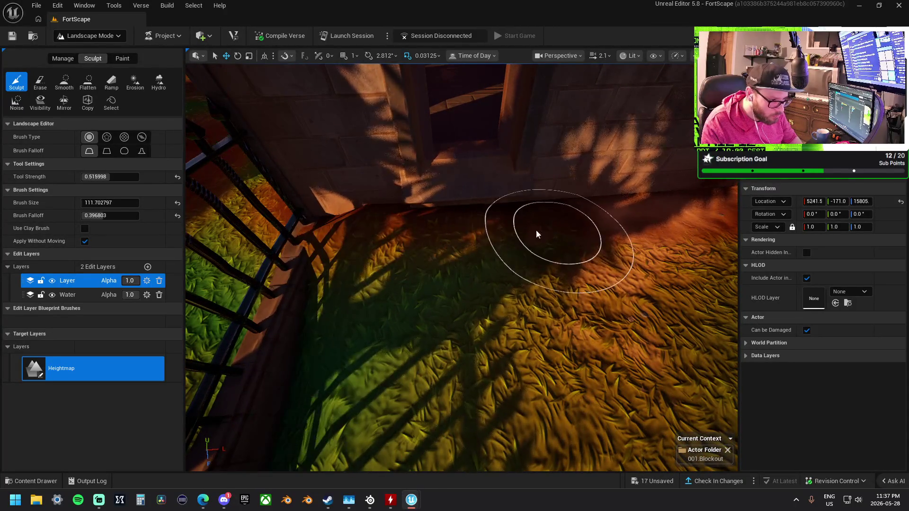
mouse_move(629, 213)
mouse_down()
mouse_move(620, 187)
mouse_move(440, 229)
mouse_move(414, 219)
mouse_move(487, 243)
mouse_move(404, 240)
mouse_up()
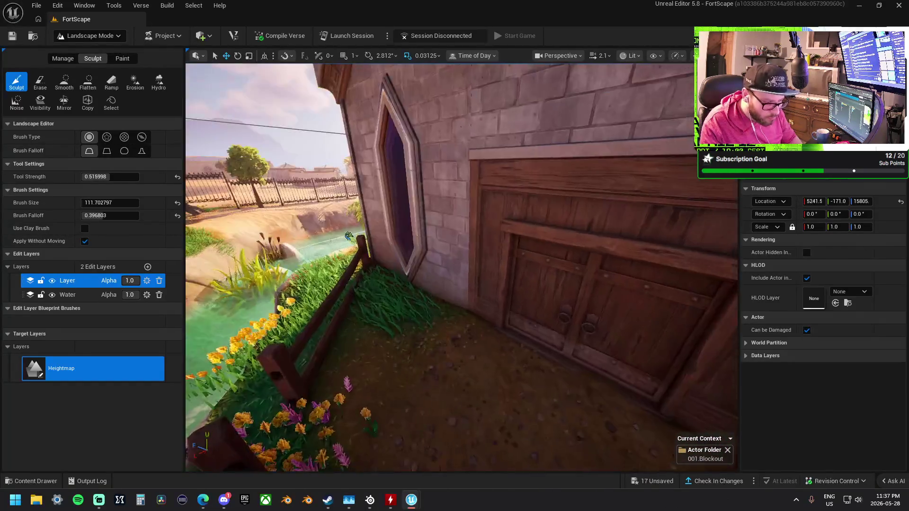
drag(348, 236, 372, 242)
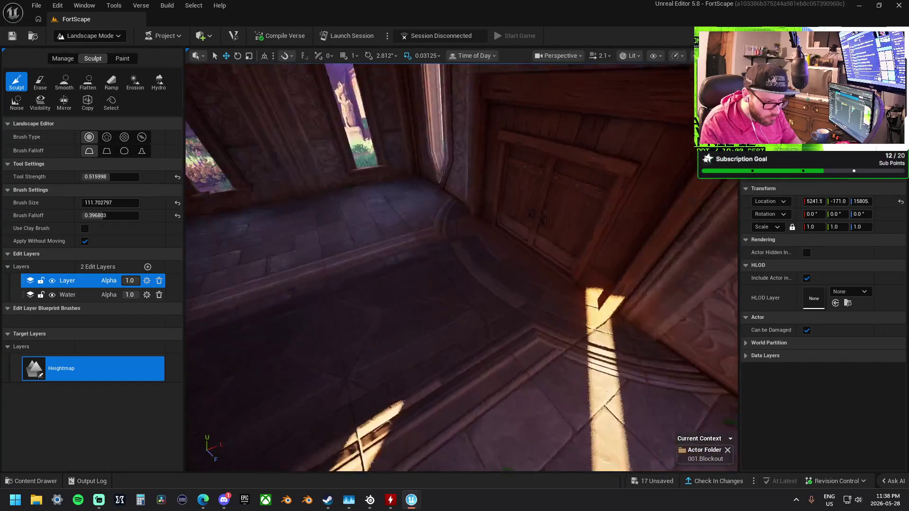
In the Paint tab, look over the tall-windowed room with Layer2, then select Layer1
click(123, 59)
click(70, 418)
drag(284, 284, 308, 281)
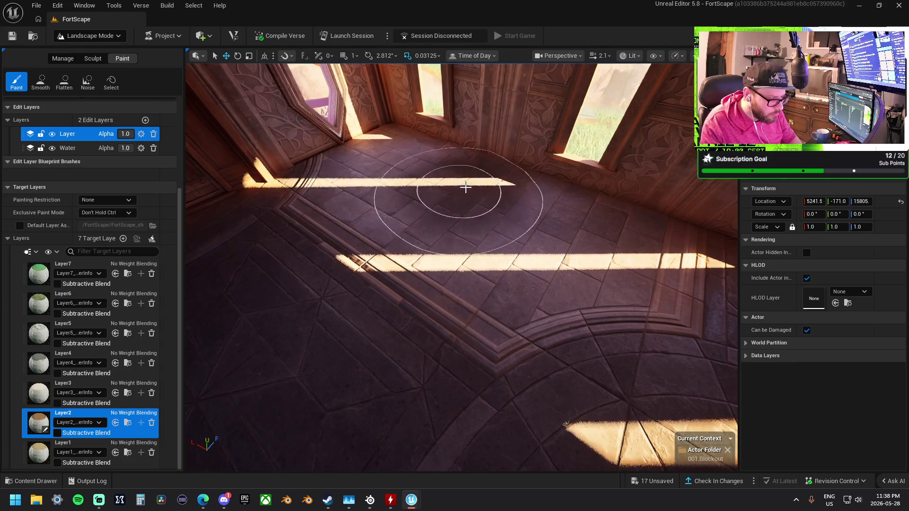
mouse_move(454, 189)
mouse_down()
mouse_move(531, 264)
mouse_move(535, 293)
mouse_move(601, 346)
mouse_up()
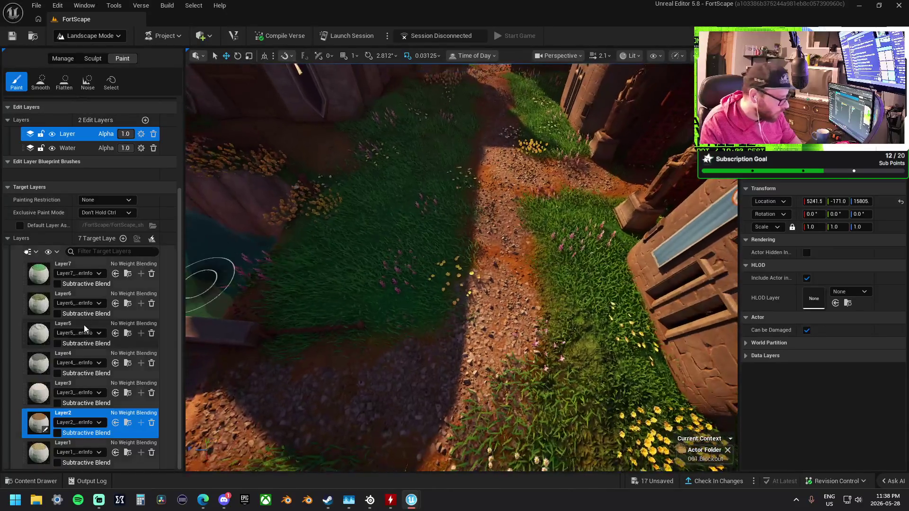
click(76, 448)
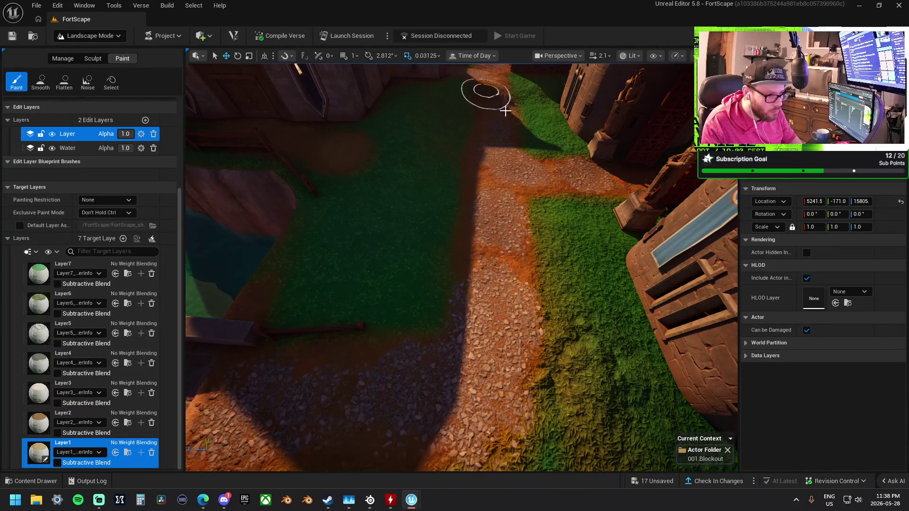
Fly out over the lawn and paint Layer1 dirt up the path and along its grass edge
drag(494, 372, 453, 410)
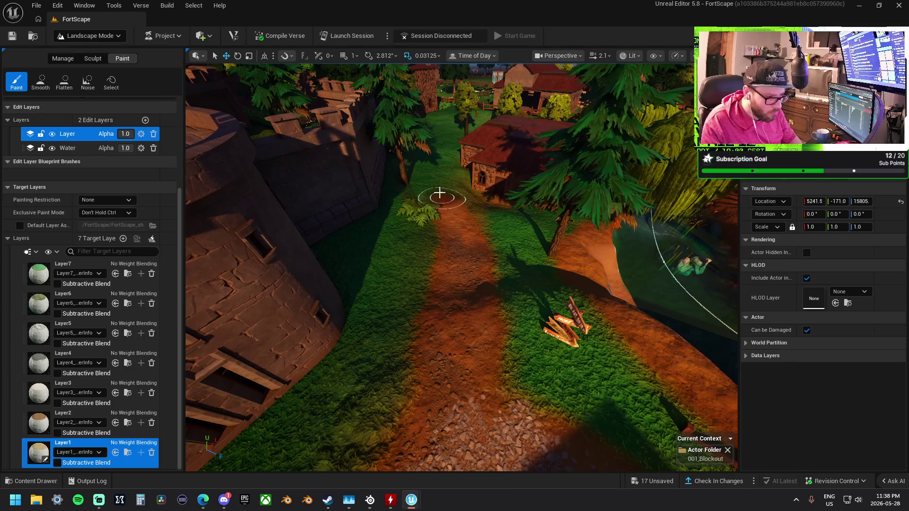
drag(461, 267, 440, 303)
drag(445, 235, 453, 204)
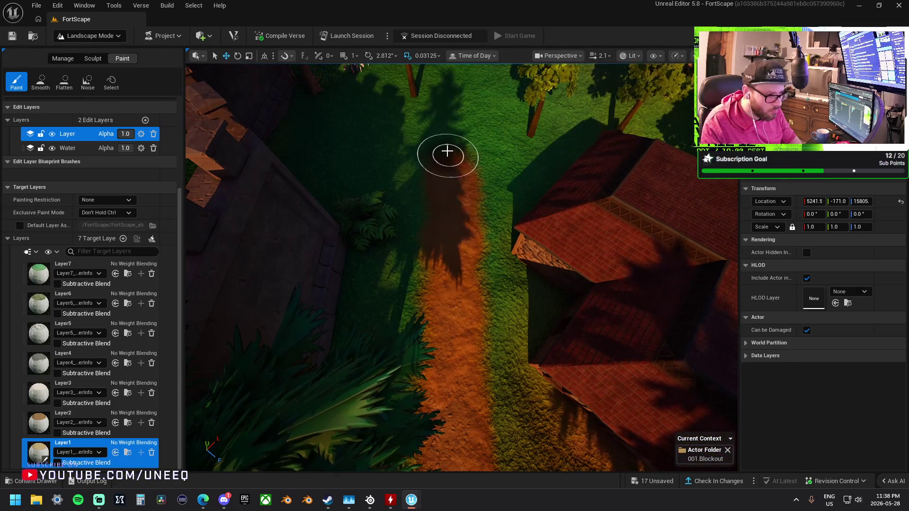
drag(461, 95, 462, 171)
scroll(448, 138, down, 5)
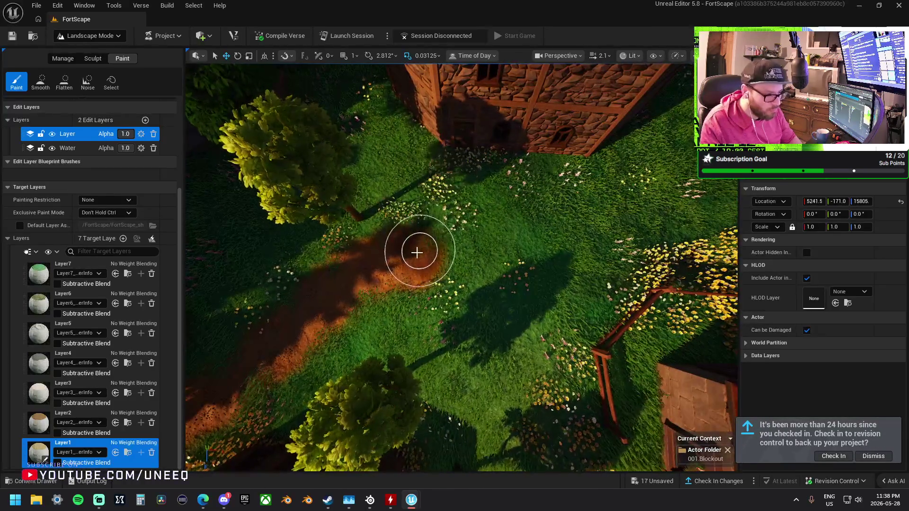
scroll(415, 249, up, 5)
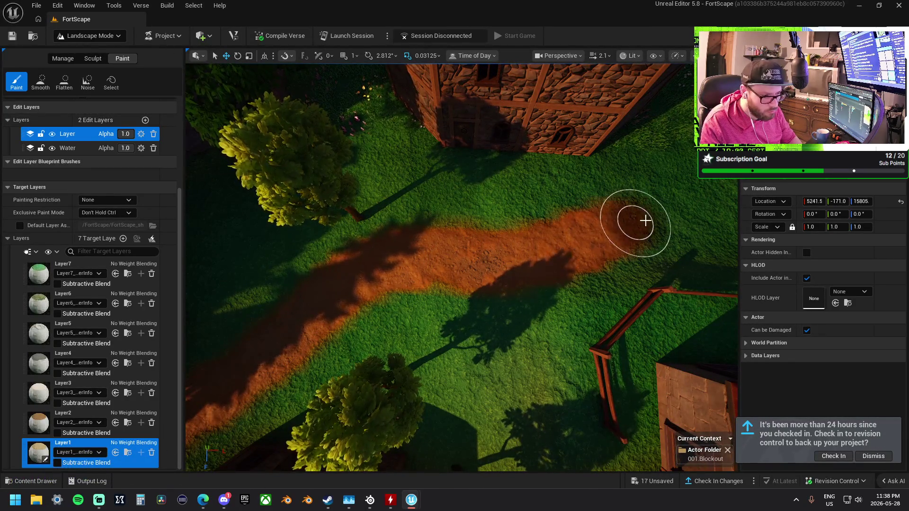
drag(490, 239, 452, 225)
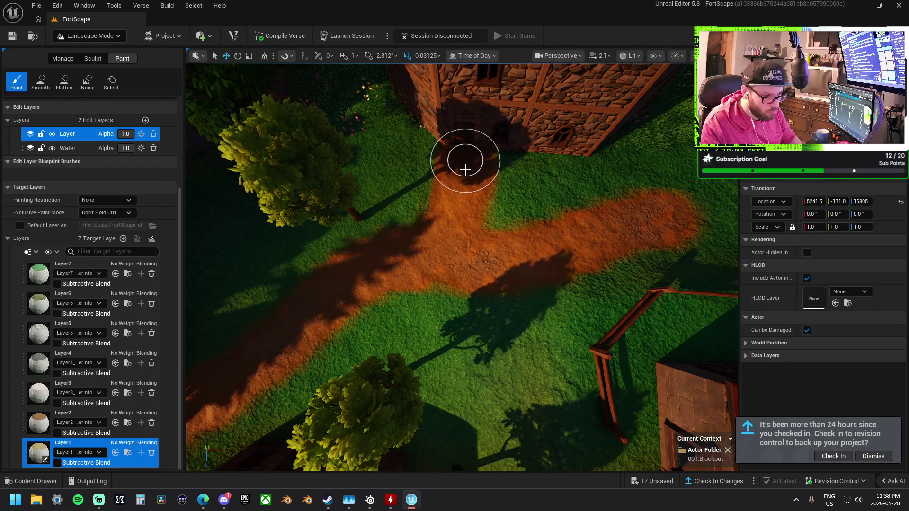
Extend the dirt path up to the house wall and across toward the signs
scroll(465, 170, up, 5)
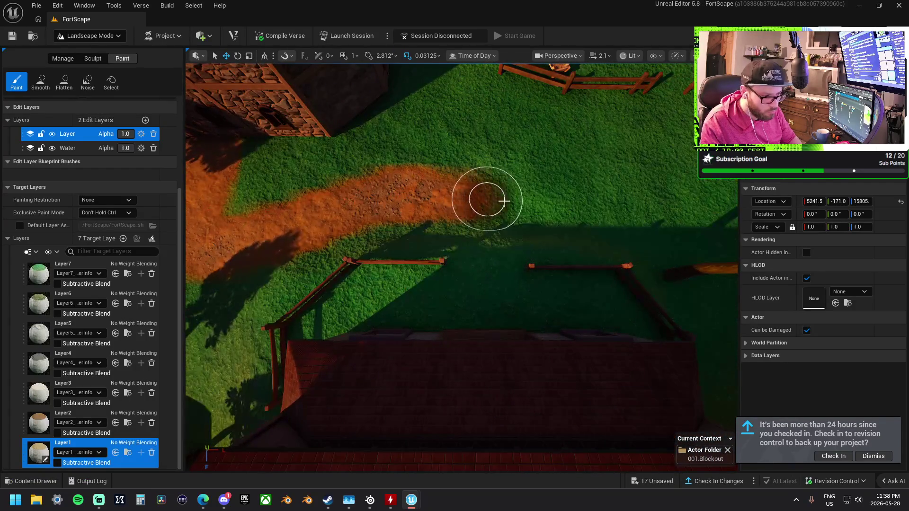
scroll(485, 288, down, 5)
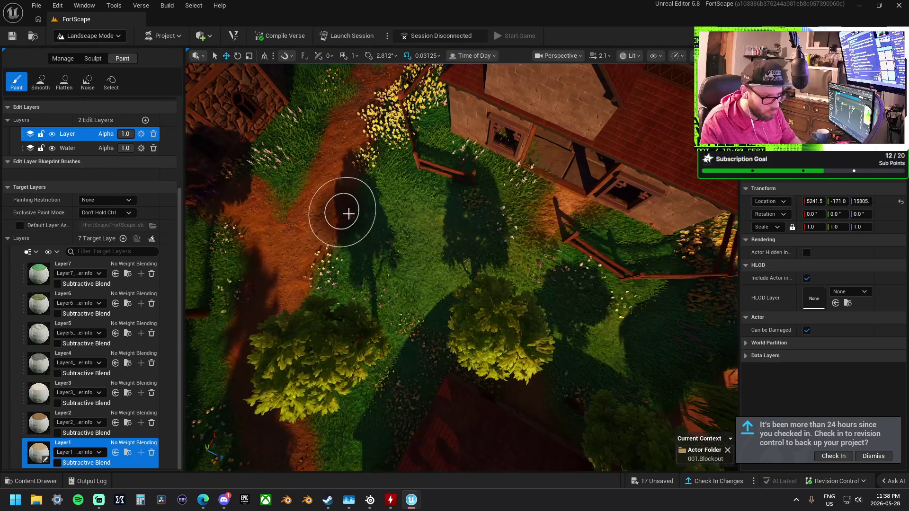
drag(498, 218, 533, 181)
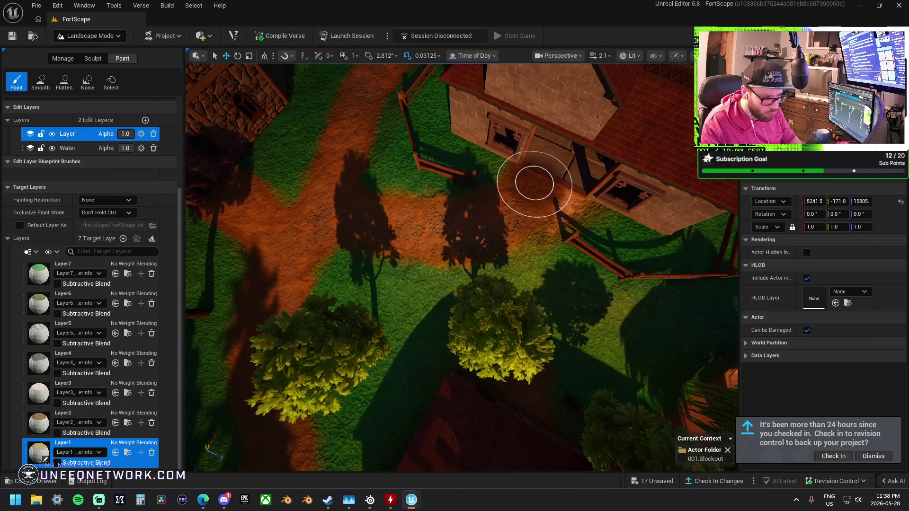
scroll(534, 184, up, 5)
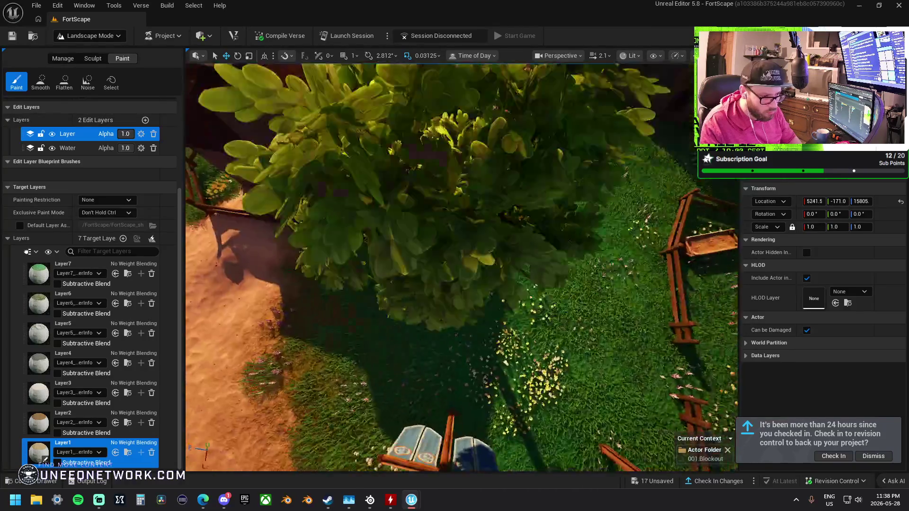
scroll(552, 213, down, 5)
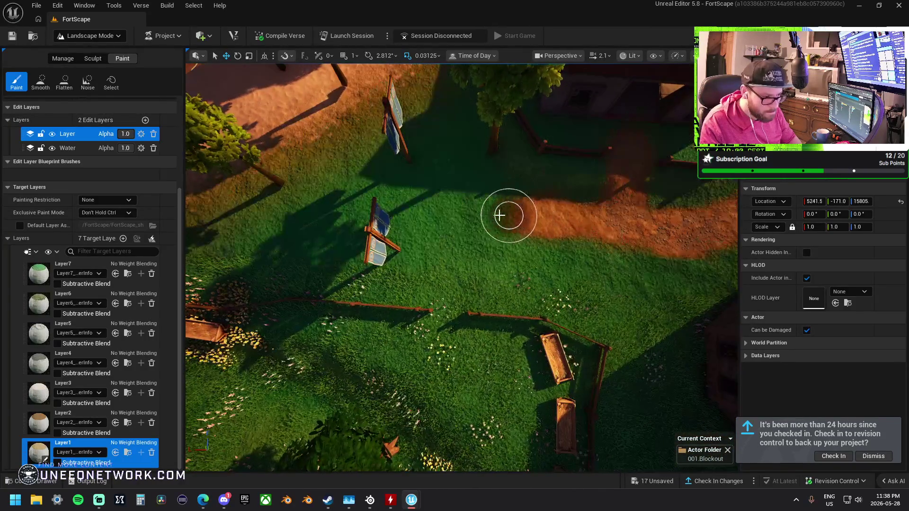
drag(416, 210, 385, 209)
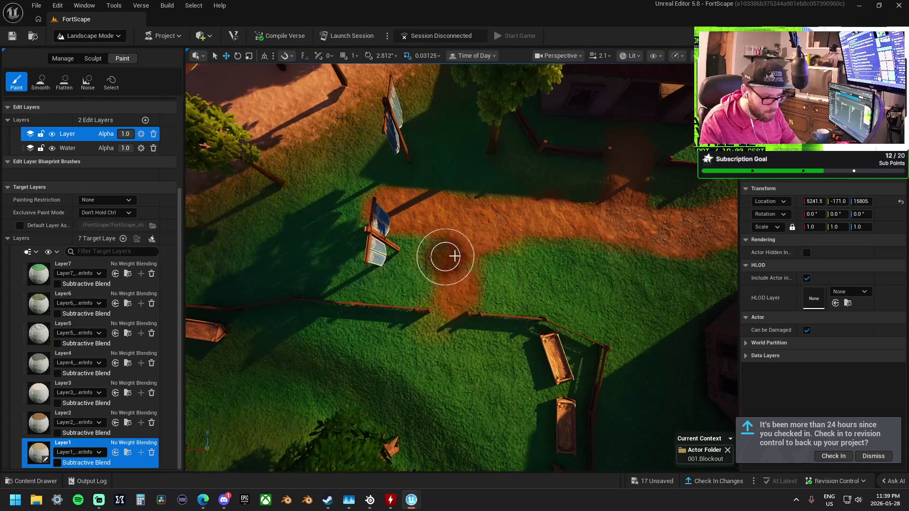
mouse_move(485, 255)
mouse_down()
mouse_move(534, 244)
mouse_move(523, 223)
mouse_move(486, 253)
mouse_up()
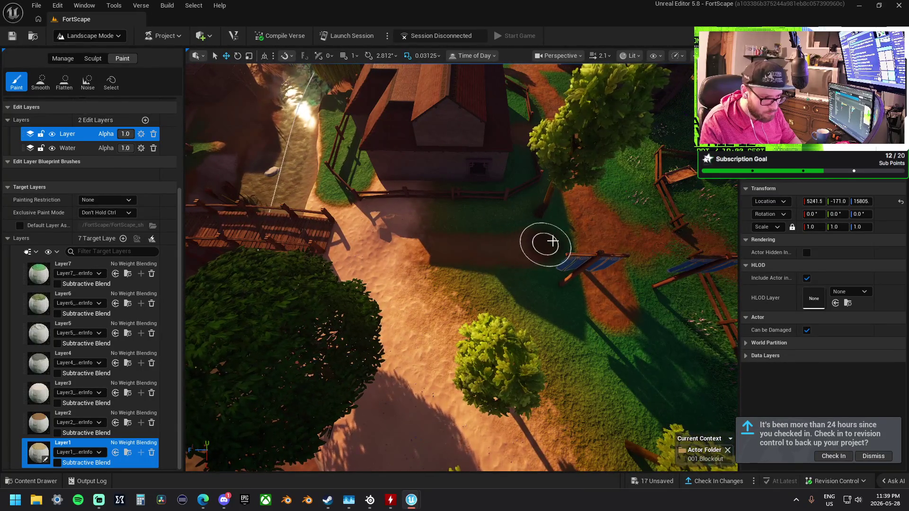
mouse_move(527, 243)
mouse_down()
mouse_move(527, 223)
mouse_move(311, 290)
mouse_move(461, 280)
mouse_move(292, 247)
mouse_up()
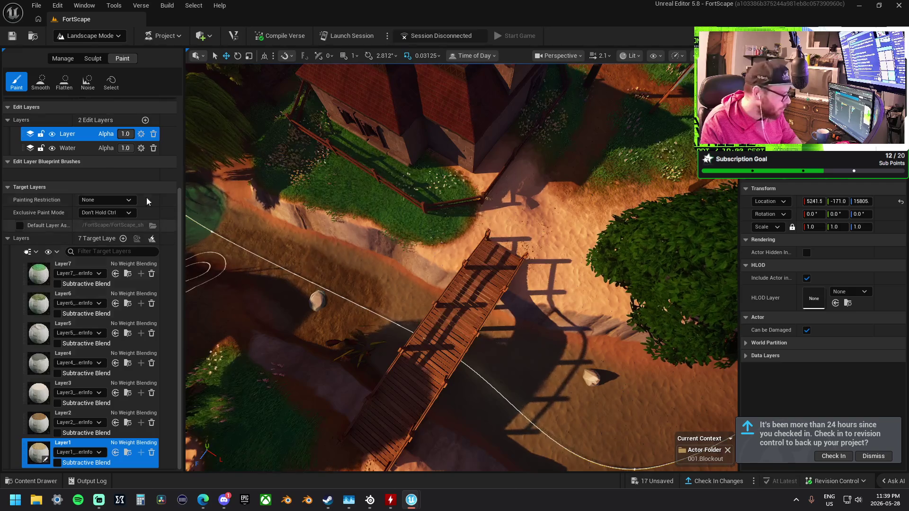
Select Layer3 and dab darker brown paint onto the sand in the canal
click(40, 397)
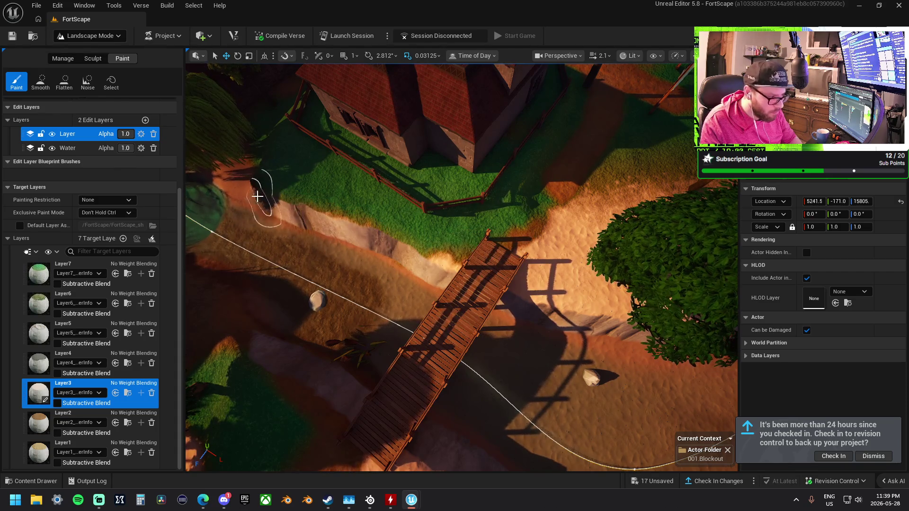
click(555, 239)
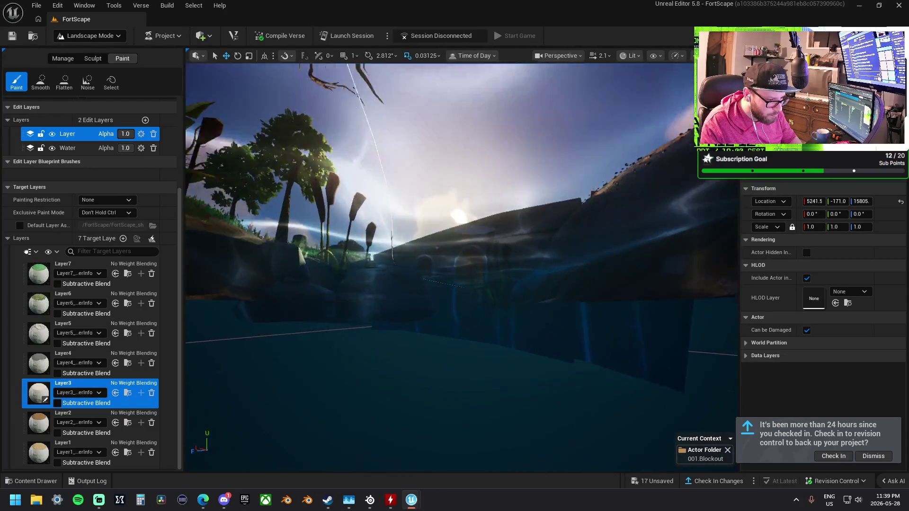
key(w)
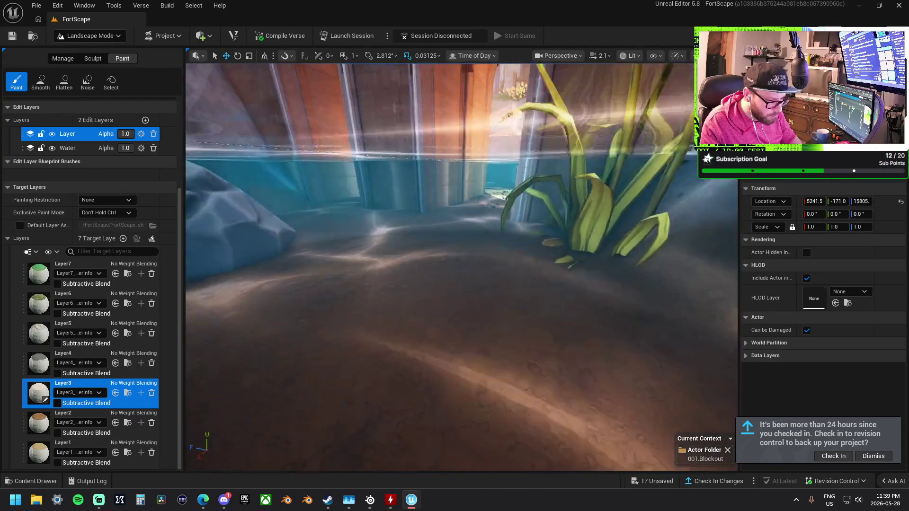
key(s)
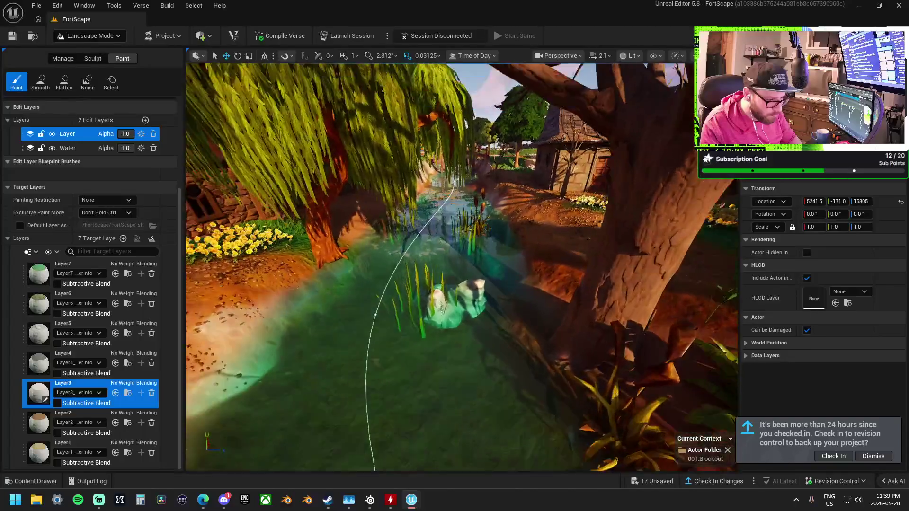
Fly along and up out of the canal over its green-tinted bed, then pick Flatten
key(w)
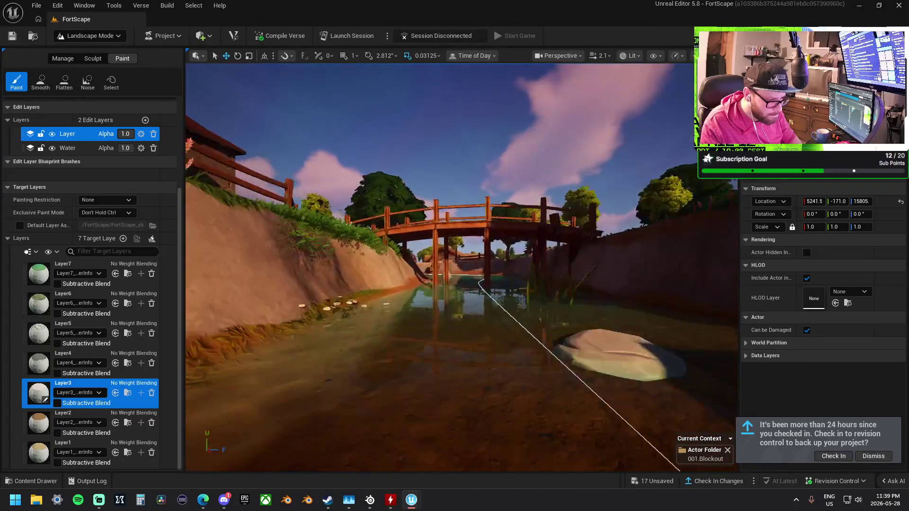
key(e)
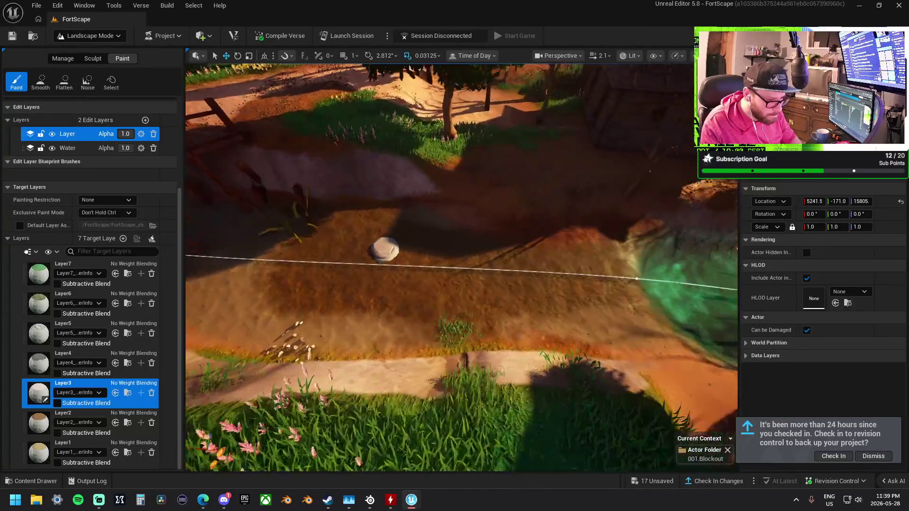
key(q)
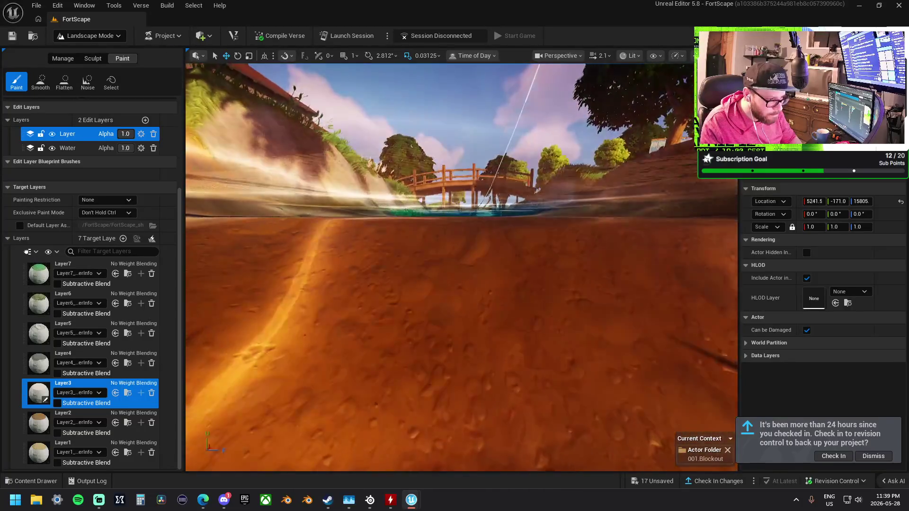
key(e)
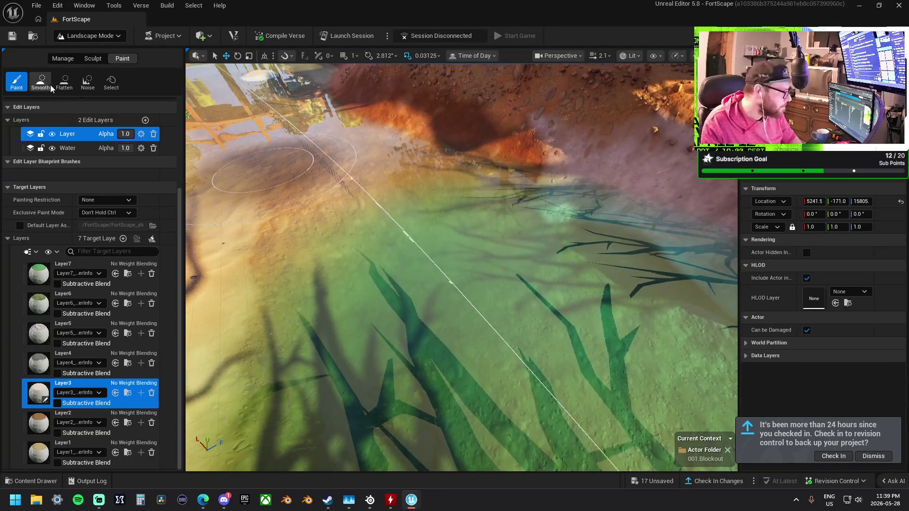
click(62, 83)
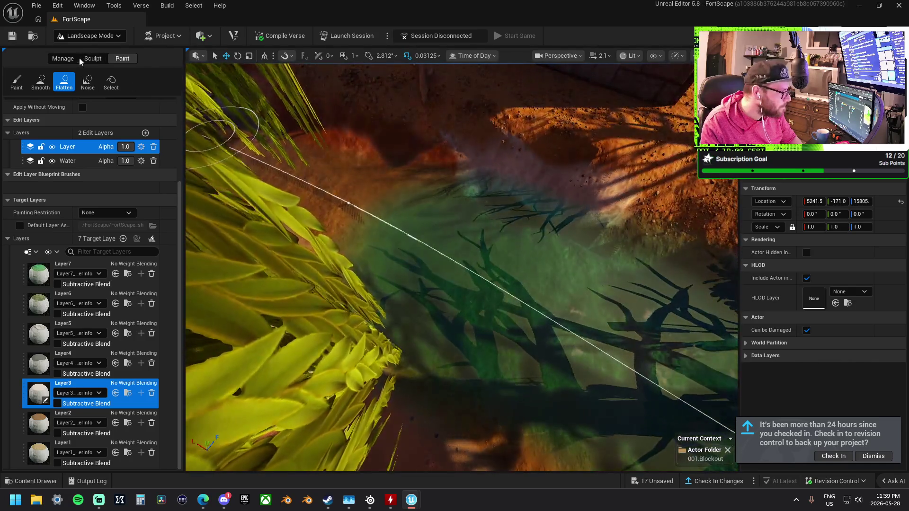
Return to Paint mode near the bridge with Layer1 targeted and the Paint brush active
click(91, 58)
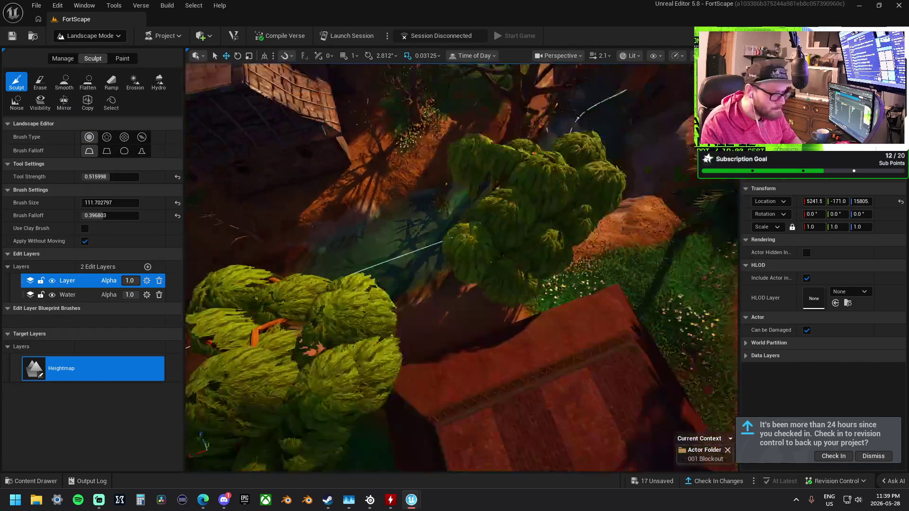
key(s)
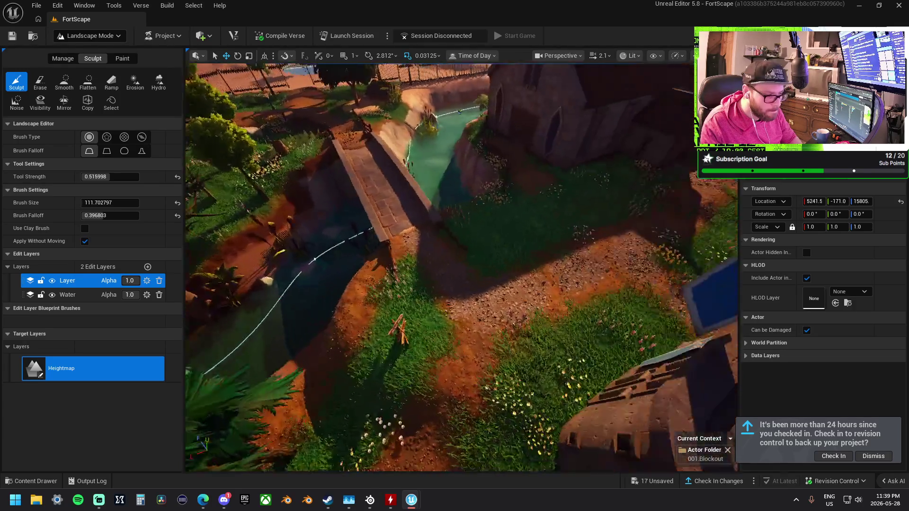
key(w)
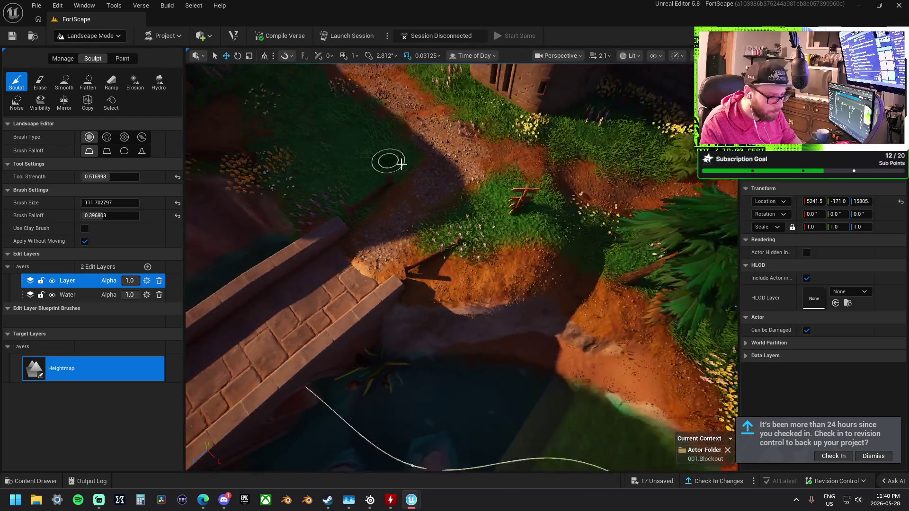
click(116, 57)
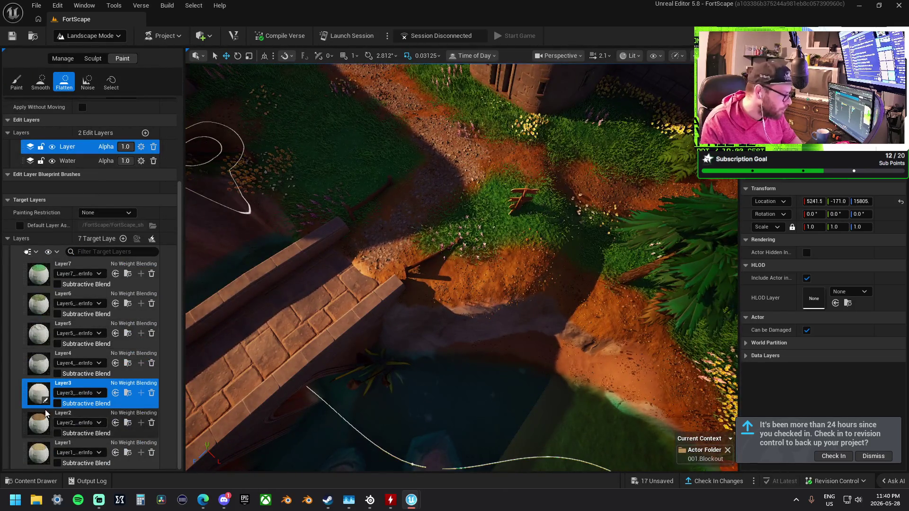
click(44, 453)
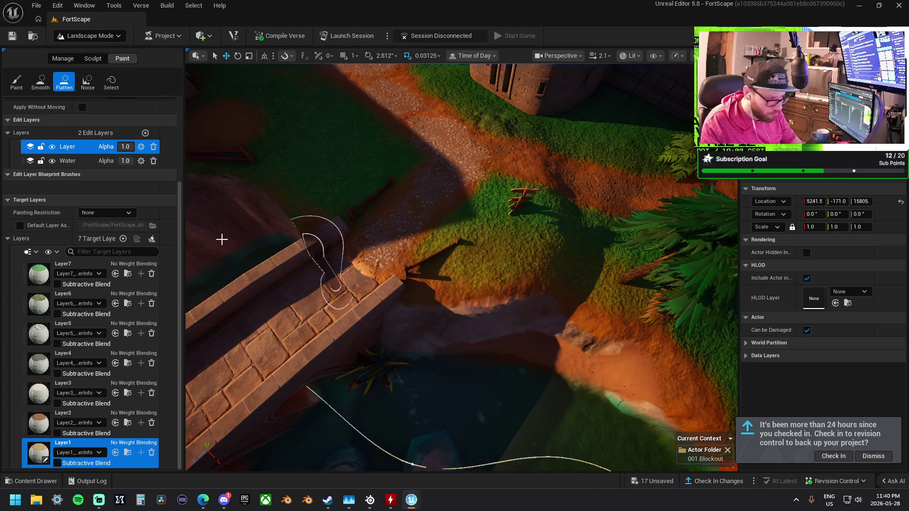
click(19, 86)
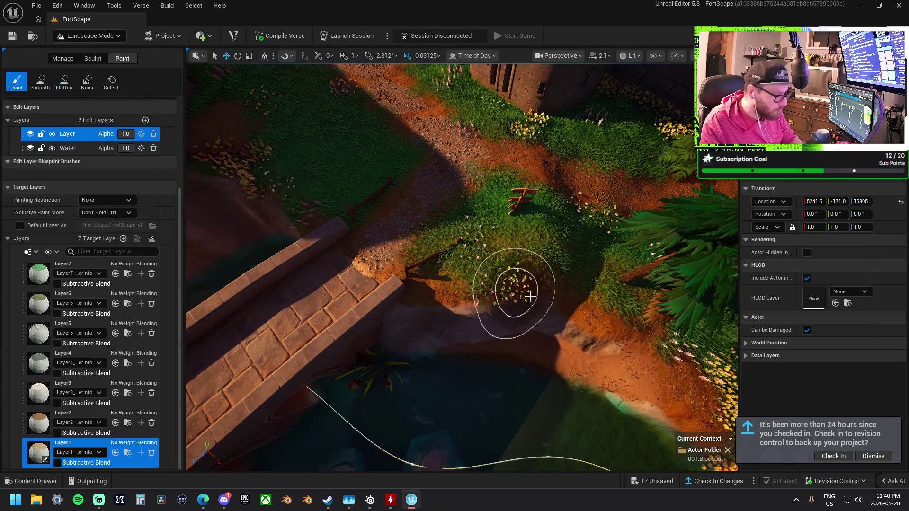
Fly the view past the flowered yard to the house's stone porch and doorway
drag(528, 262, 528, 166)
mouse_move(474, 234)
mouse_down()
mouse_move(488, 234)
mouse_move(456, 235)
mouse_up()
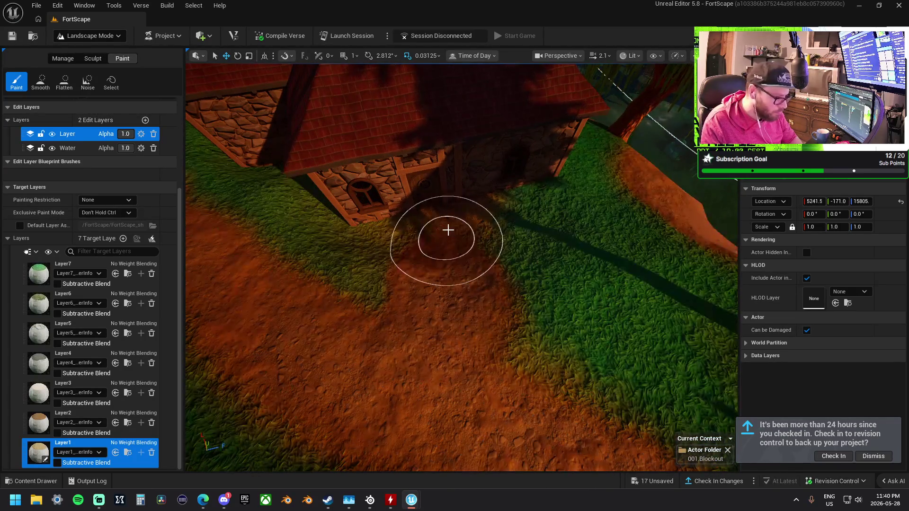
drag(422, 223, 422, 180)
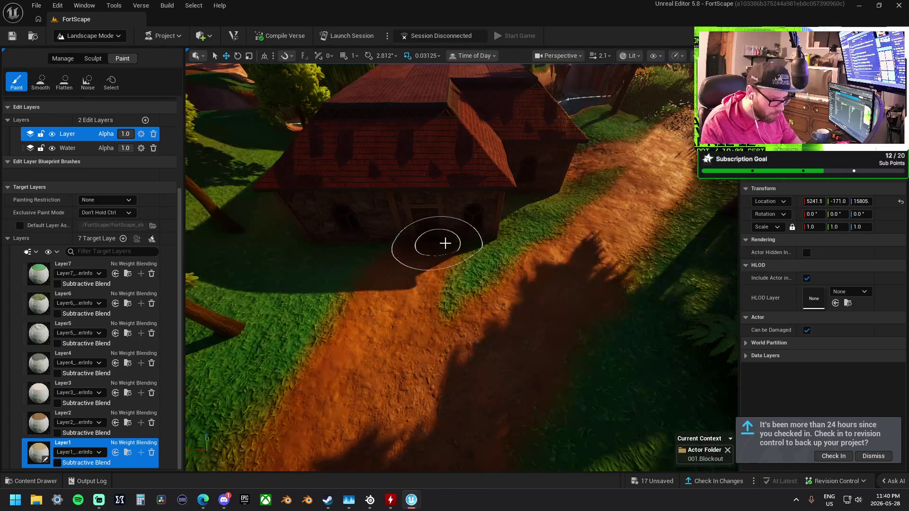
mouse_move(445, 243)
mouse_down()
mouse_move(445, 267)
mouse_move(445, 246)
mouse_up()
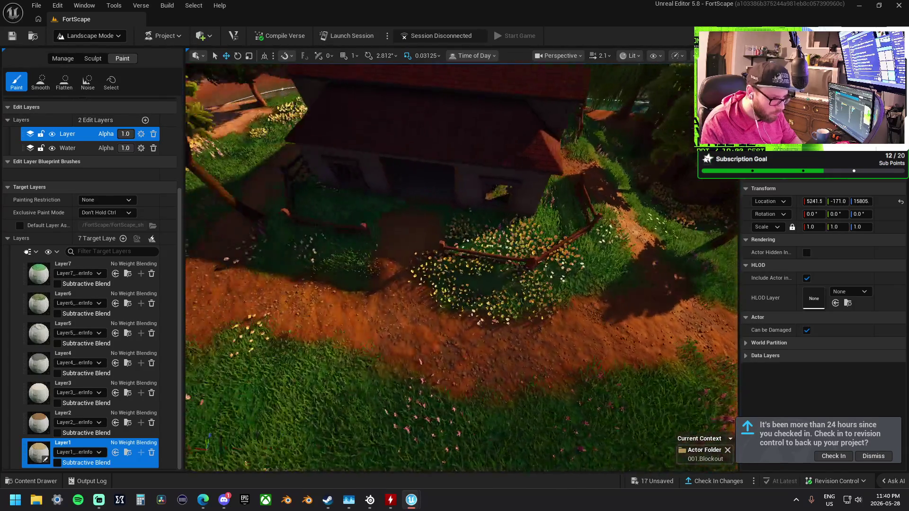
mouse_move(455, 280)
mouse_down()
mouse_move(454, 265)
mouse_move(454, 281)
mouse_up()
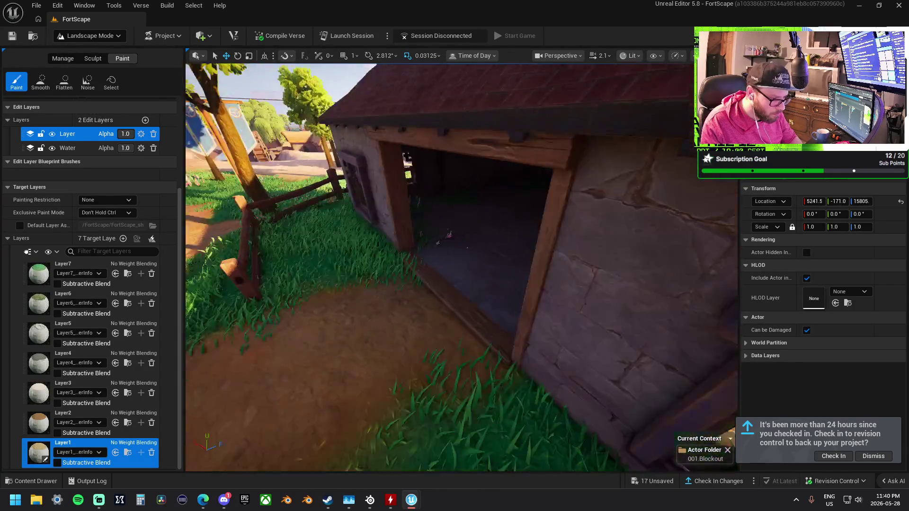
drag(518, 239, 517, 251)
mouse_move(430, 301)
mouse_down()
mouse_move(430, 294)
mouse_move(431, 302)
mouse_up()
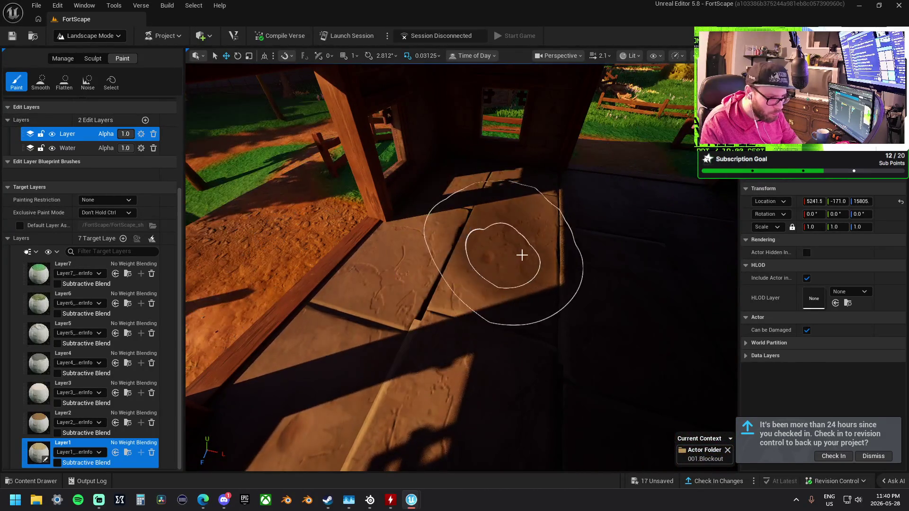
Move into the dark house interior, pick Smooth, then switch to Sculpt mode
mouse_move(476, 316)
mouse_down()
mouse_move(475, 302)
mouse_move(467, 306)
mouse_up()
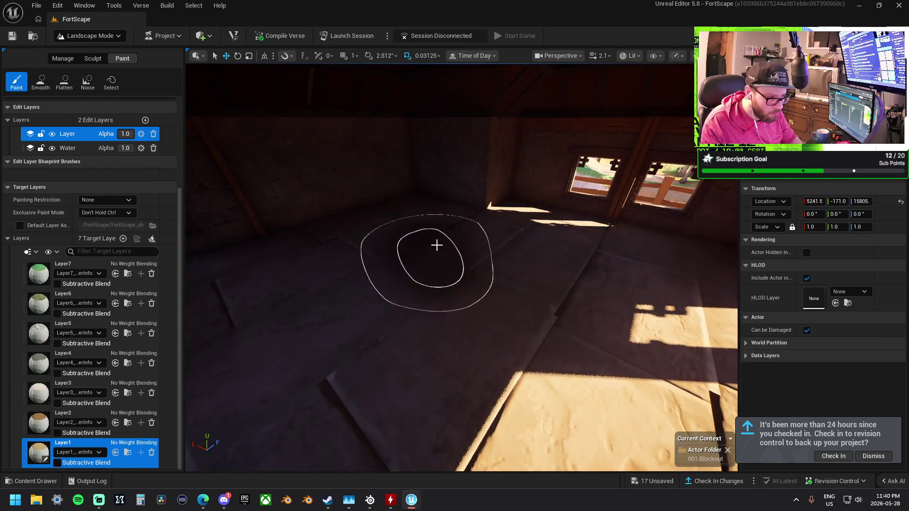
drag(263, 268, 223, 273)
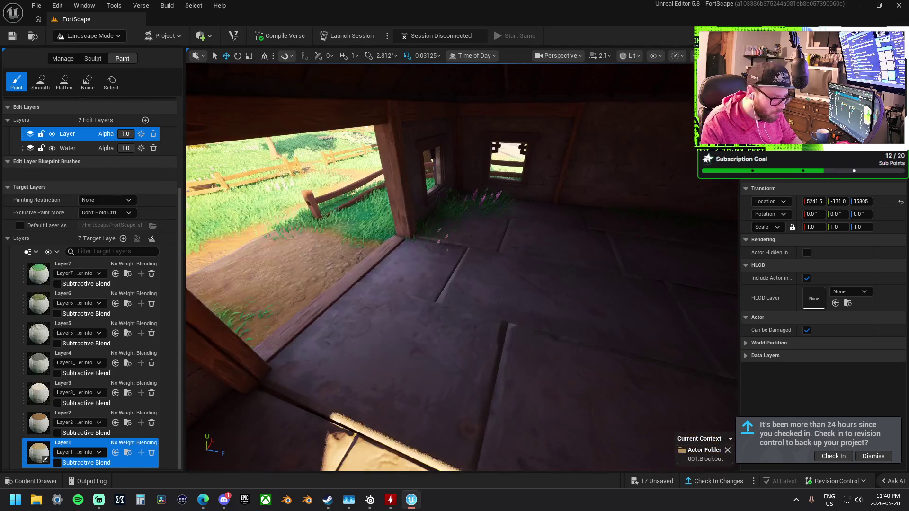
drag(453, 242, 450, 222)
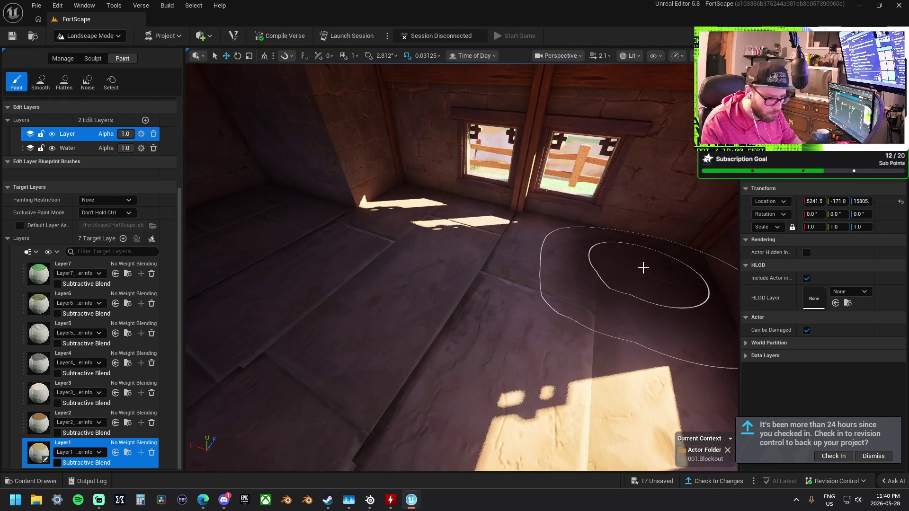
drag(456, 339, 478, 333)
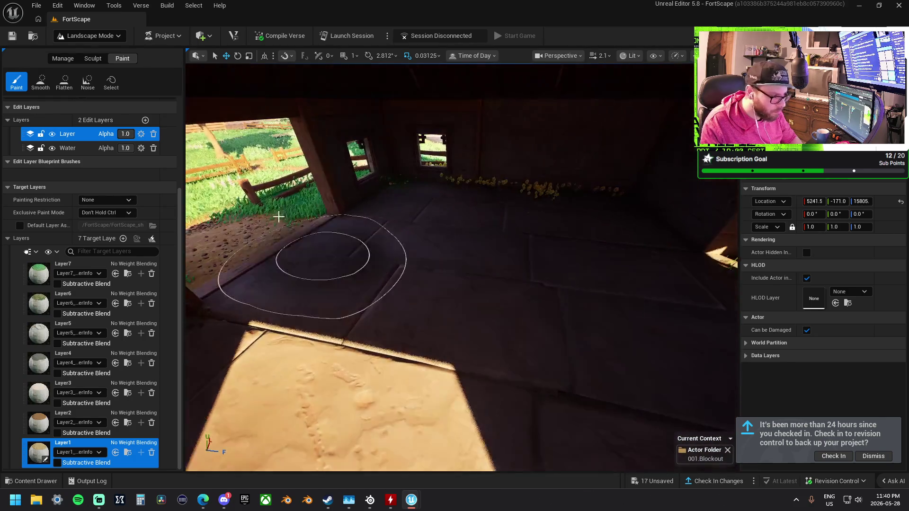
click(40, 82)
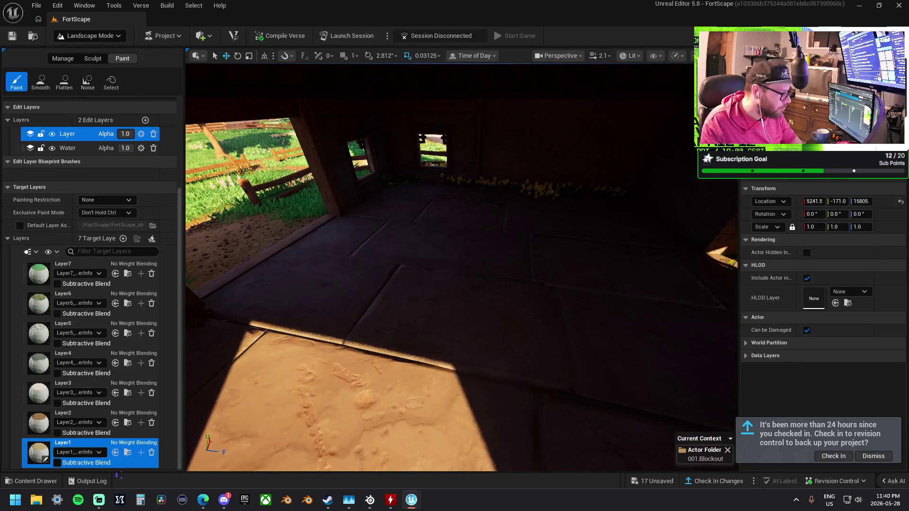
click(92, 59)
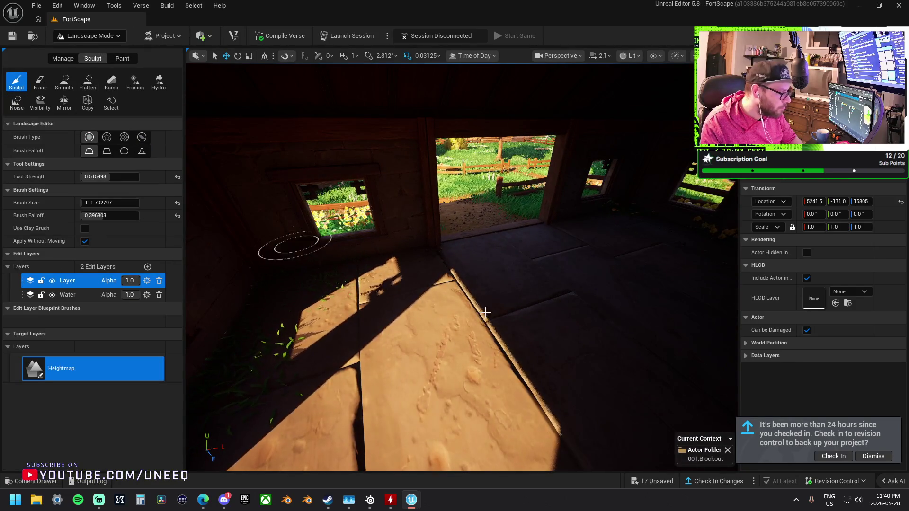
Flatten the ground over the paving slabs by the doorway post and along the slab edge
drag(436, 274, 453, 254)
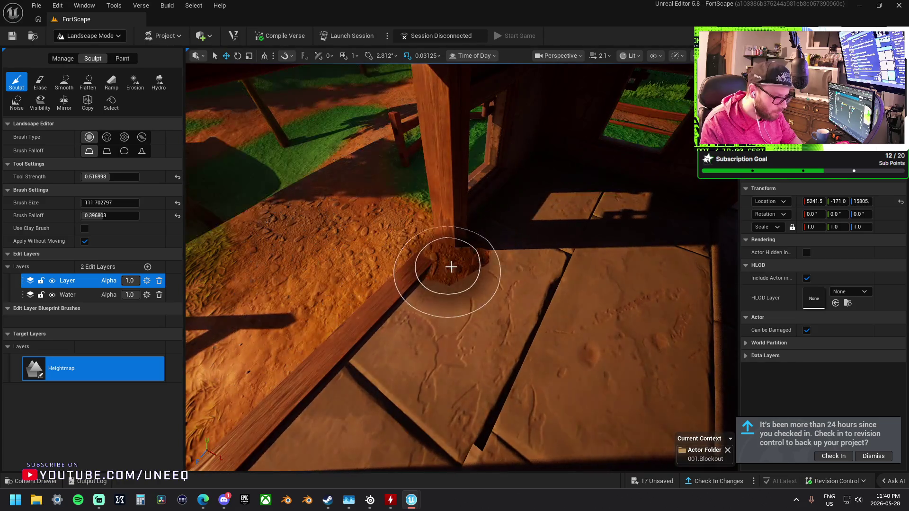
drag(552, 244, 552, 244)
drag(483, 209, 482, 209)
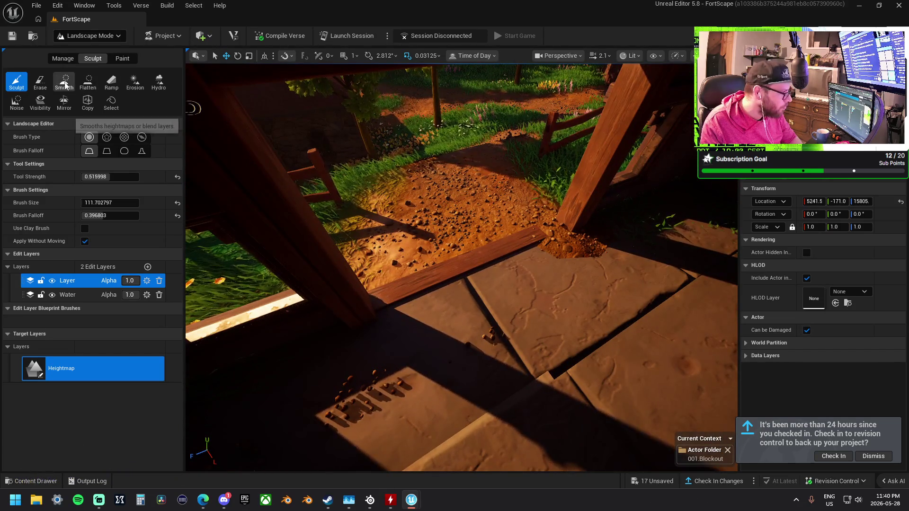
click(88, 81)
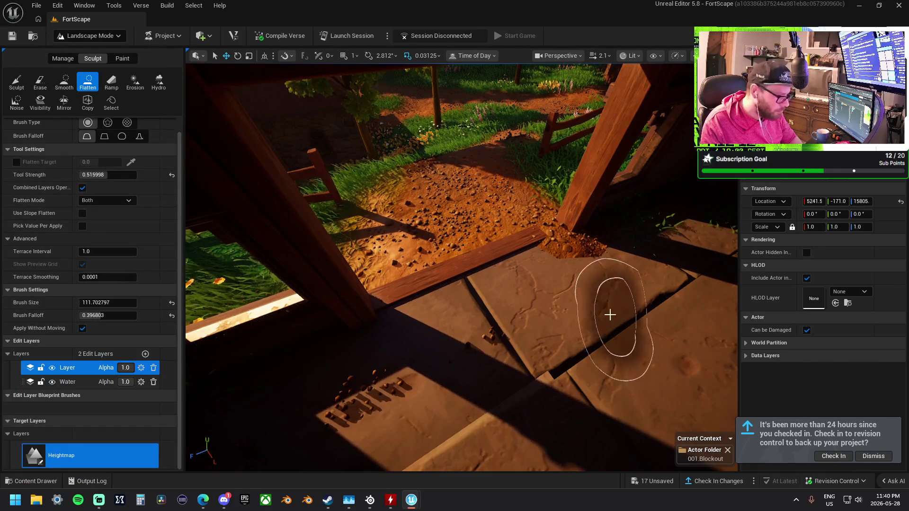
mouse_move(564, 240)
mouse_down()
mouse_move(436, 314)
mouse_move(538, 244)
mouse_move(476, 257)
mouse_move(498, 212)
mouse_up()
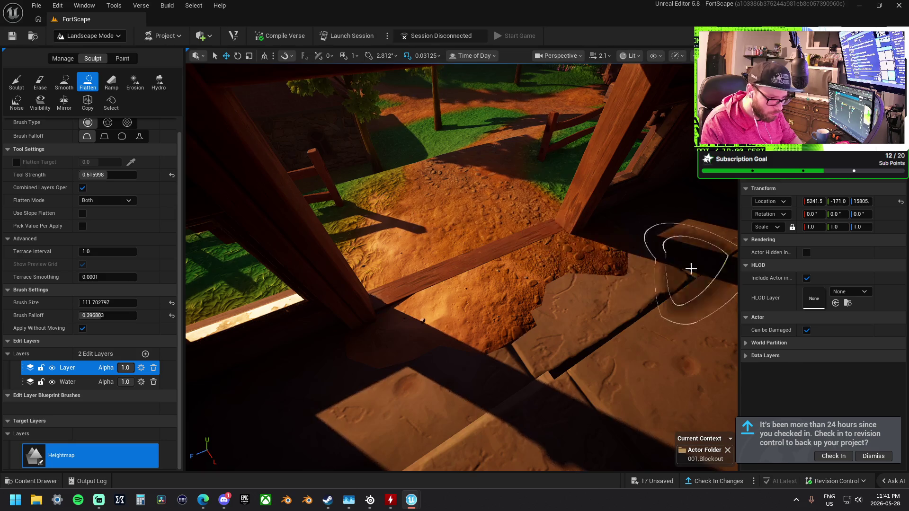
scroll(568, 251, up, 3)
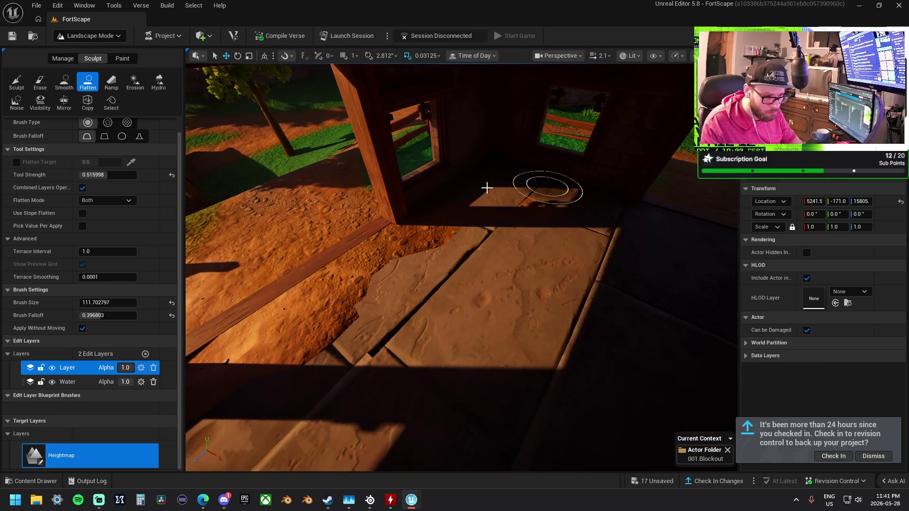
mouse_move(554, 237)
mouse_down()
mouse_move(495, 253)
mouse_move(574, 268)
mouse_move(431, 326)
mouse_move(598, 325)
mouse_move(463, 361)
mouse_move(457, 334)
mouse_up()
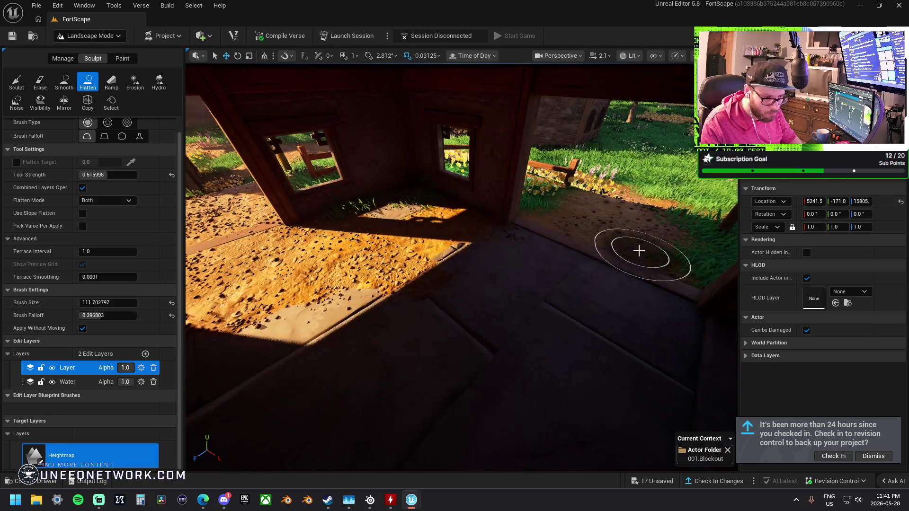
Reselect the Sculpt tool, inspect the sunlit floor inside the house, and return to Paint mode
click(21, 83)
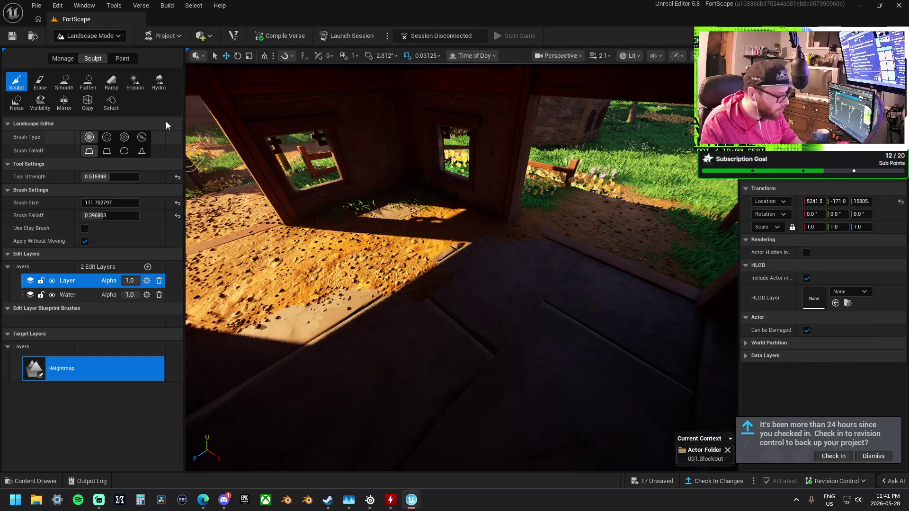
mouse_move(507, 247)
mouse_down()
mouse_move(511, 211)
mouse_move(454, 203)
mouse_move(442, 181)
mouse_up()
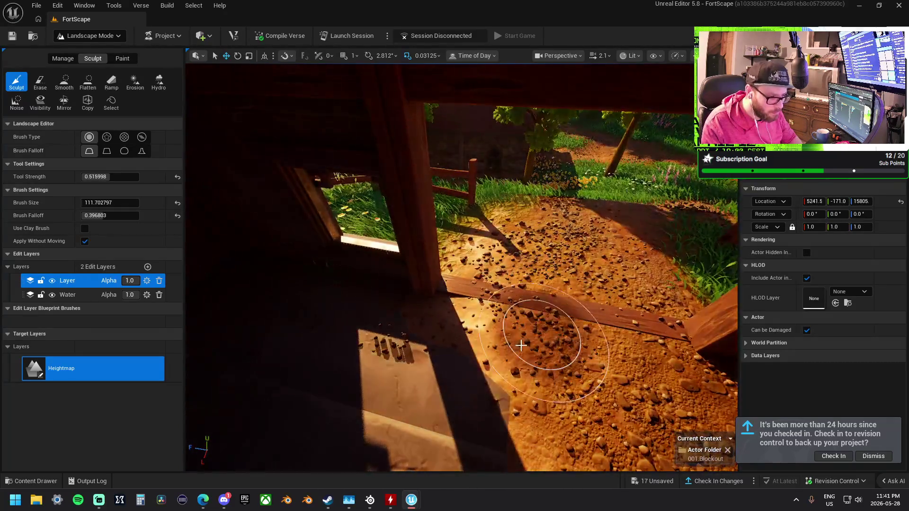
drag(334, 286, 335, 286)
drag(462, 268, 462, 268)
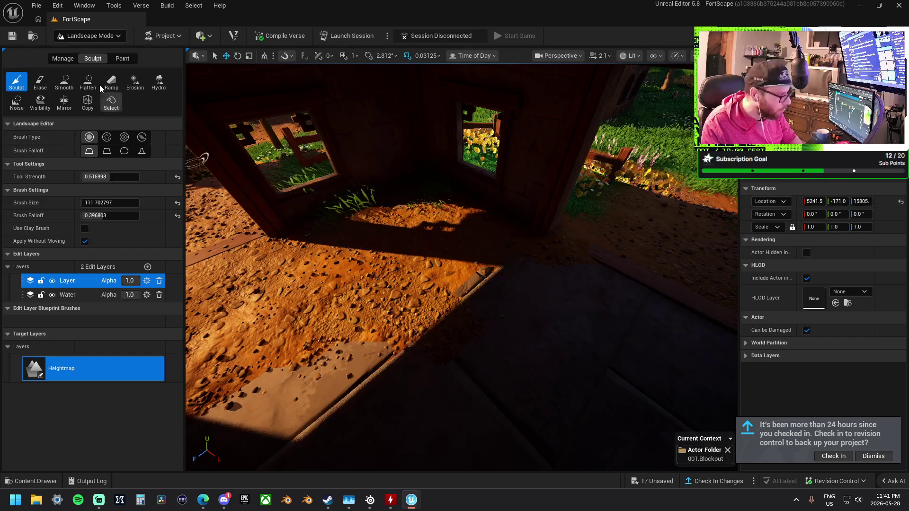
click(121, 59)
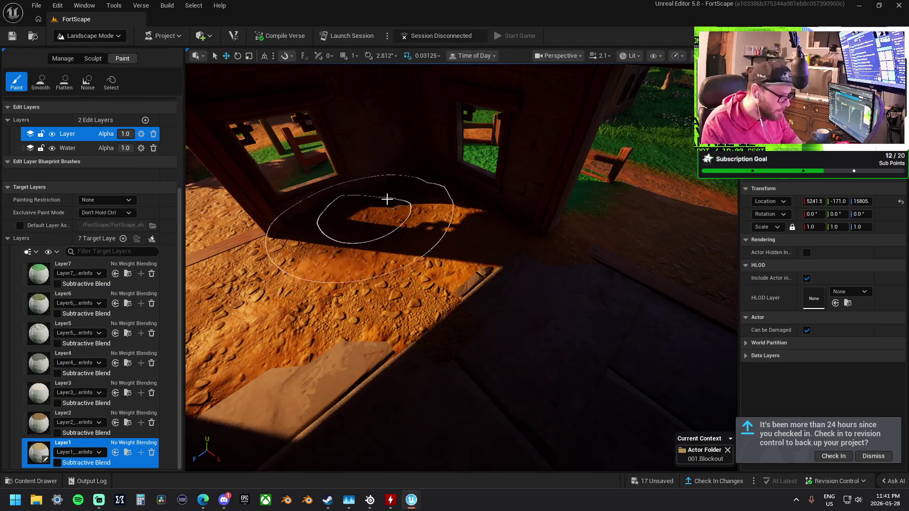
Sculpt a stroke across the dirt floor inside the house, then pick Smooth at brush size 366.55
mouse_move(492, 226)
mouse_down()
mouse_move(416, 184)
mouse_move(468, 206)
mouse_move(436, 119)
mouse_move(405, 178)
mouse_move(426, 198)
mouse_move(210, 207)
mouse_up()
click(93, 58)
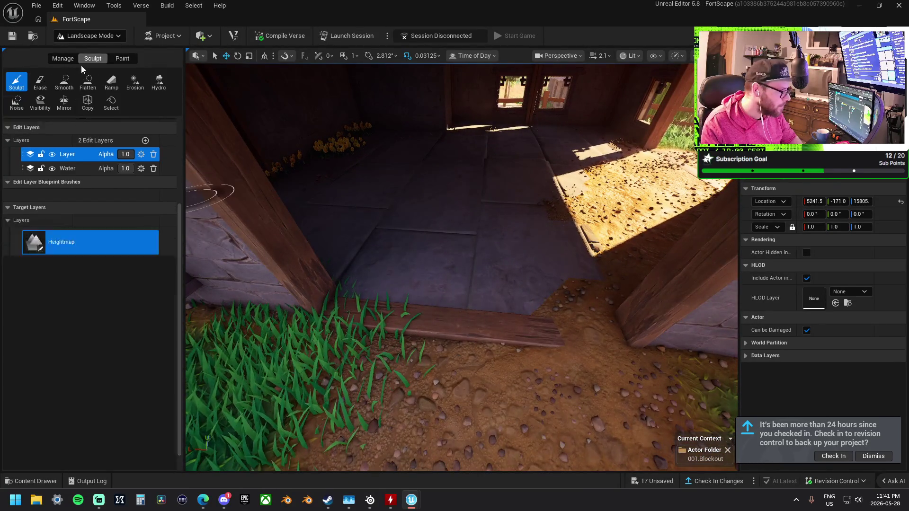
mouse_move(389, 325)
mouse_down()
mouse_move(355, 321)
mouse_move(487, 345)
mouse_move(478, 301)
mouse_move(484, 288)
mouse_move(505, 355)
mouse_move(532, 288)
mouse_move(538, 243)
mouse_up()
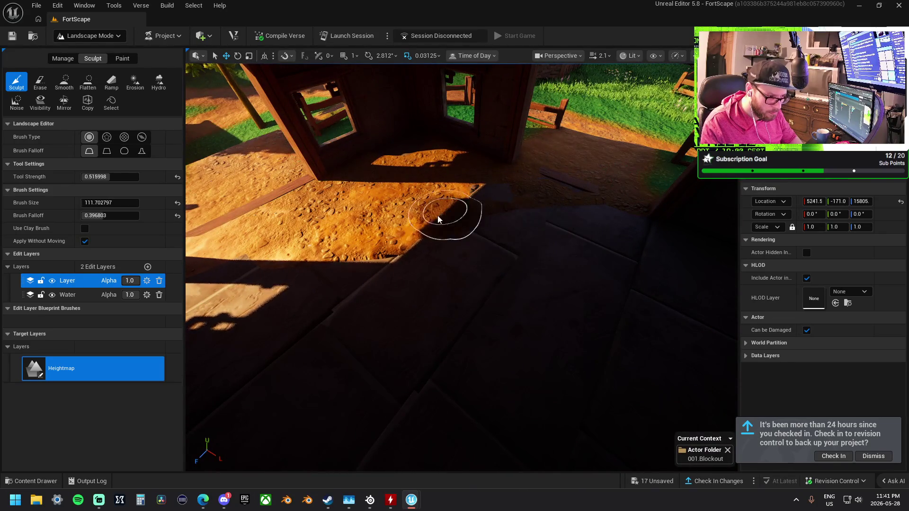
click(65, 83)
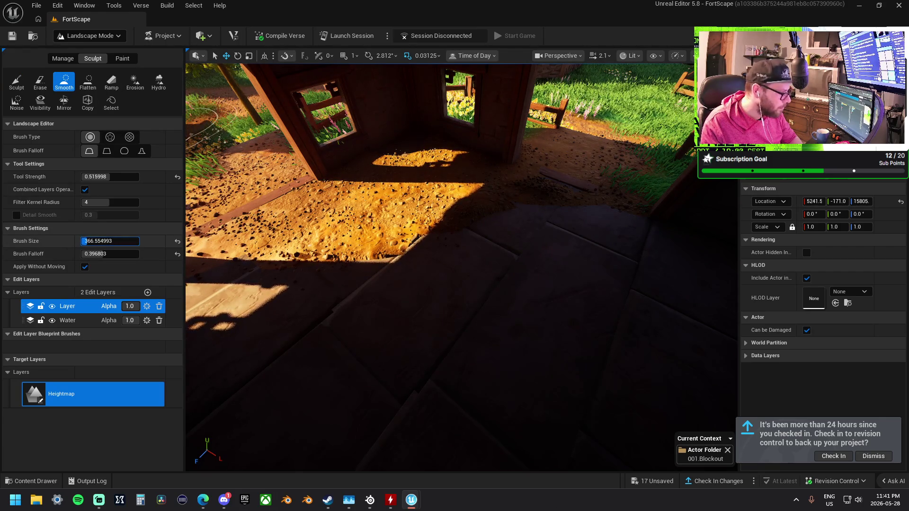
Zoom in and out to survey the paths around the house and bridge
scroll(531, 244, up, 3)
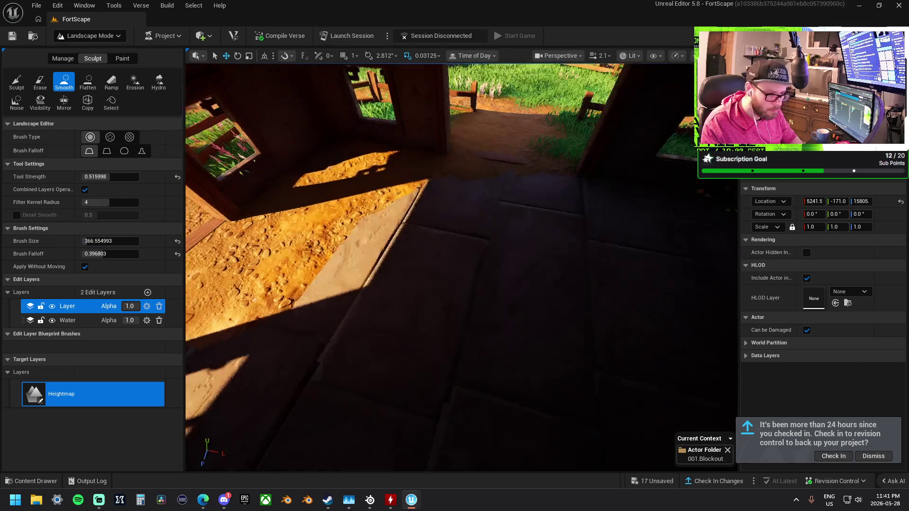
scroll(414, 257, up, 3)
scroll(487, 204, down, 3)
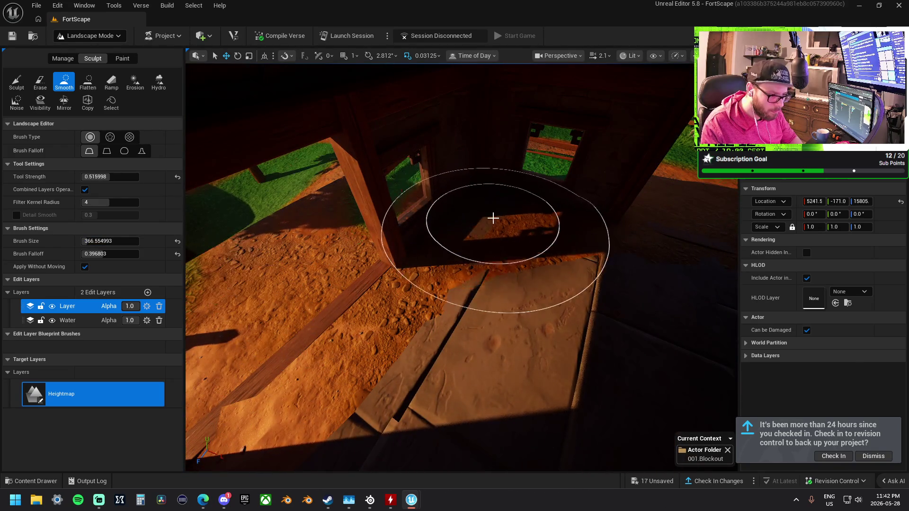
scroll(462, 267, down, 5)
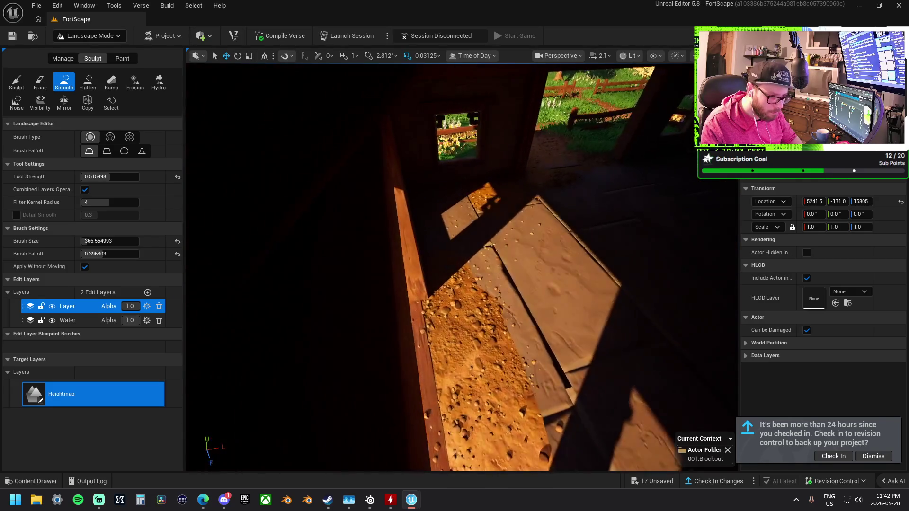
scroll(461, 268, down, 5)
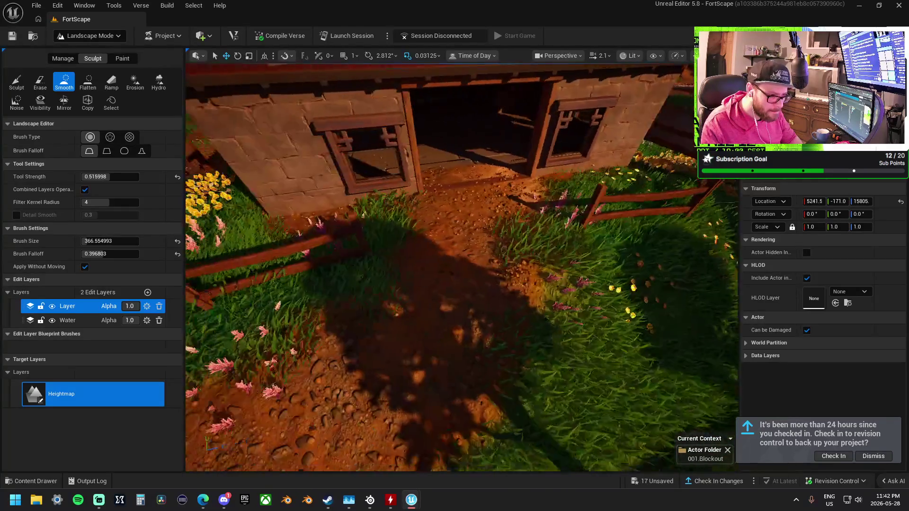
scroll(497, 263, up, 3)
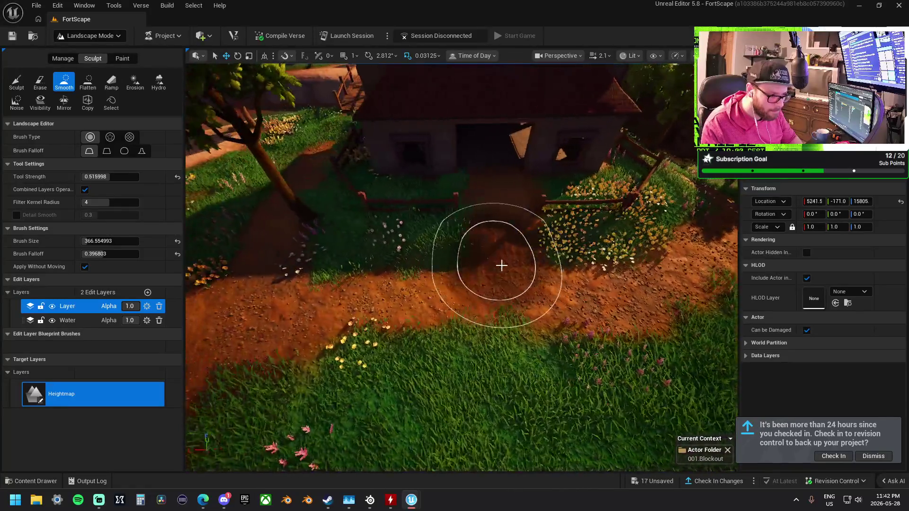
scroll(507, 239, up, 4)
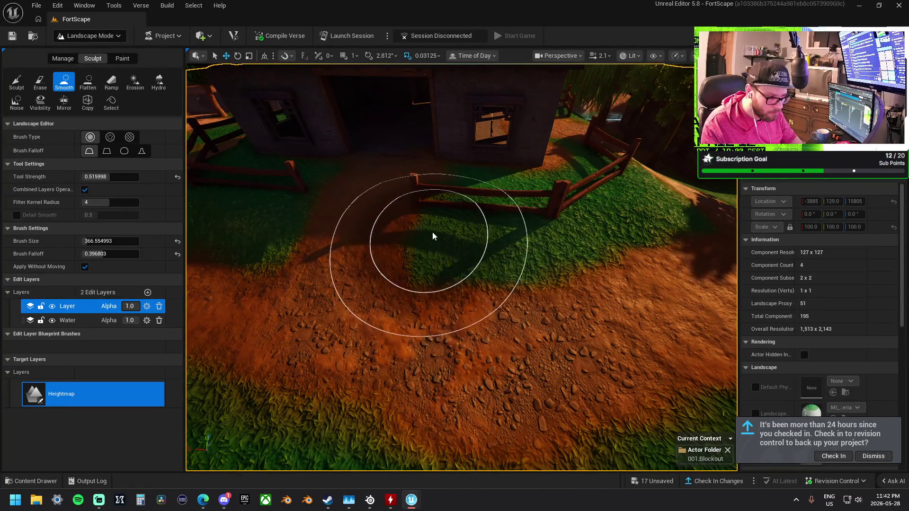
scroll(314, 244, up, 4)
scroll(461, 267, down, 5)
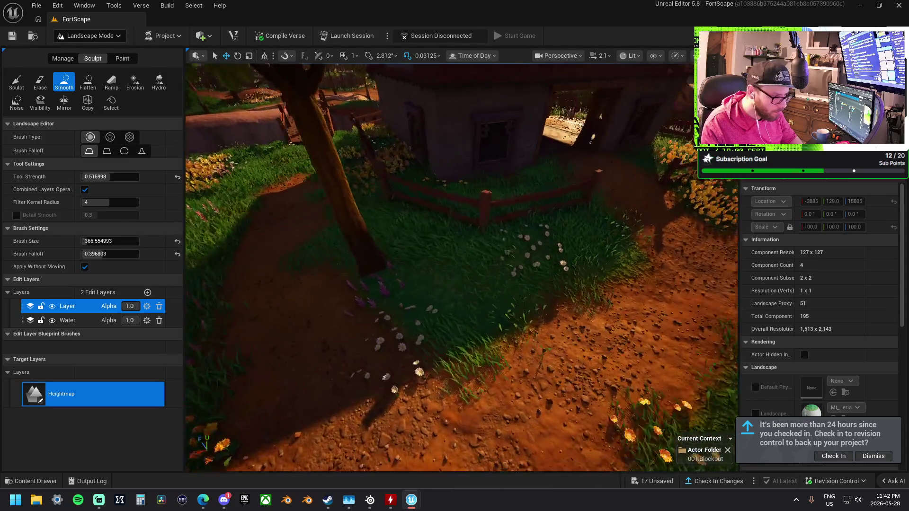
scroll(461, 268, up, 6)
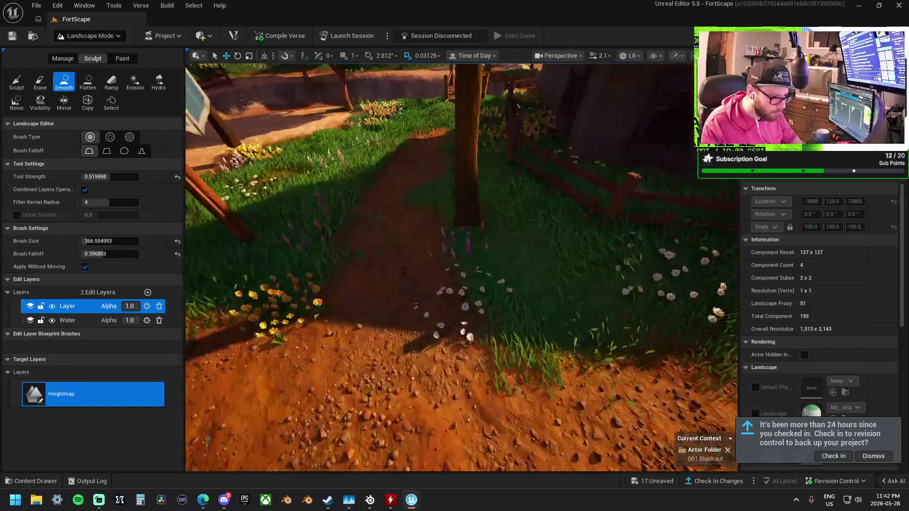
scroll(462, 267, down, 5)
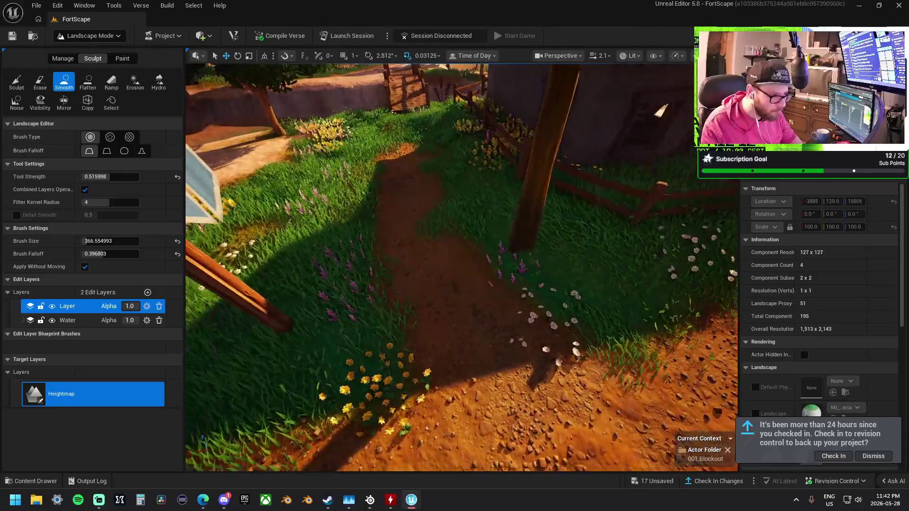
scroll(260, 223, down, 3)
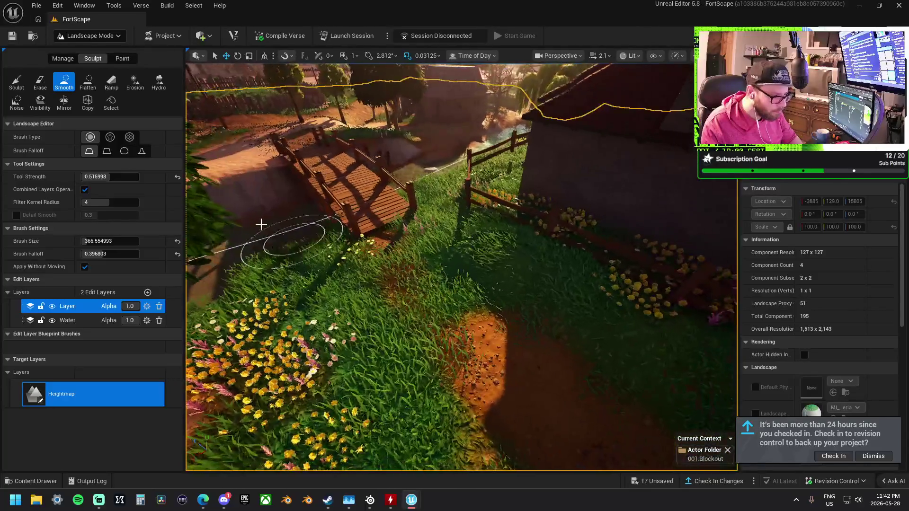
Cycle through the Sculpt and Smooth tools and settle on Flatten at the footbridge's end
click(16, 82)
scroll(375, 233, up, 5)
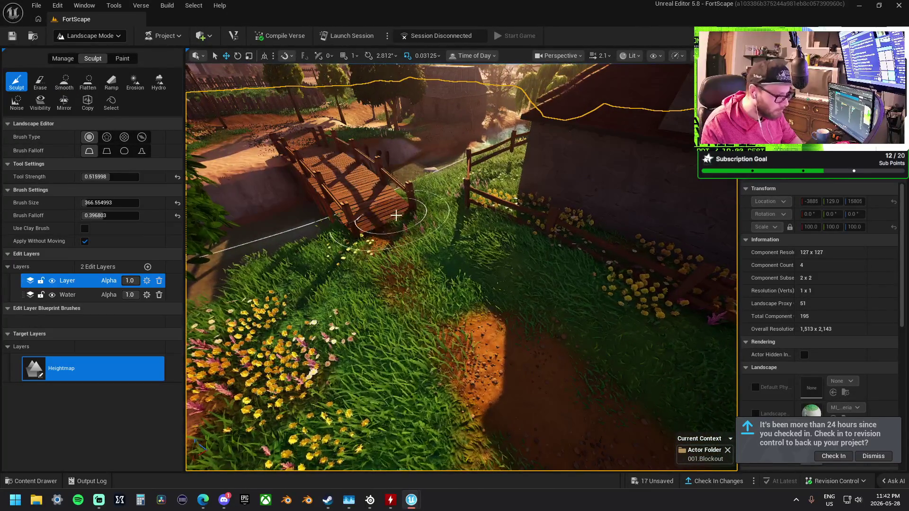
scroll(453, 239, down, 5)
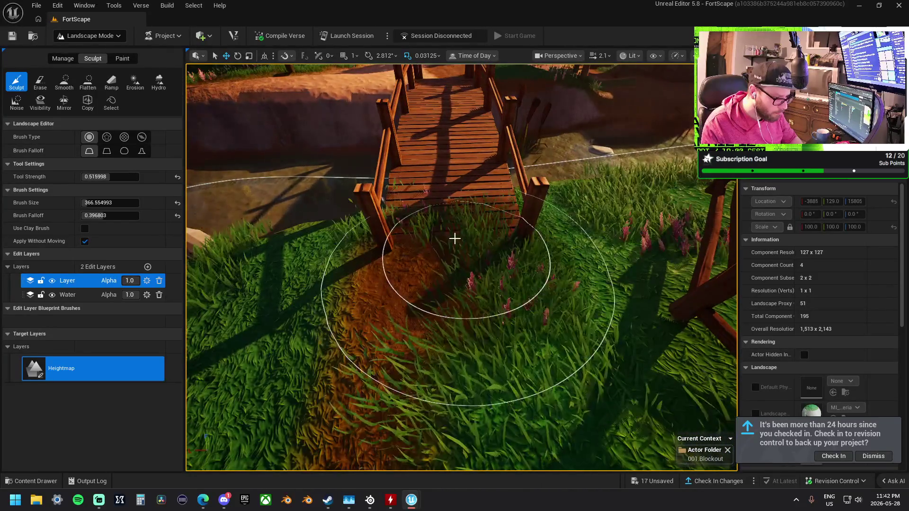
click(71, 81)
click(80, 84)
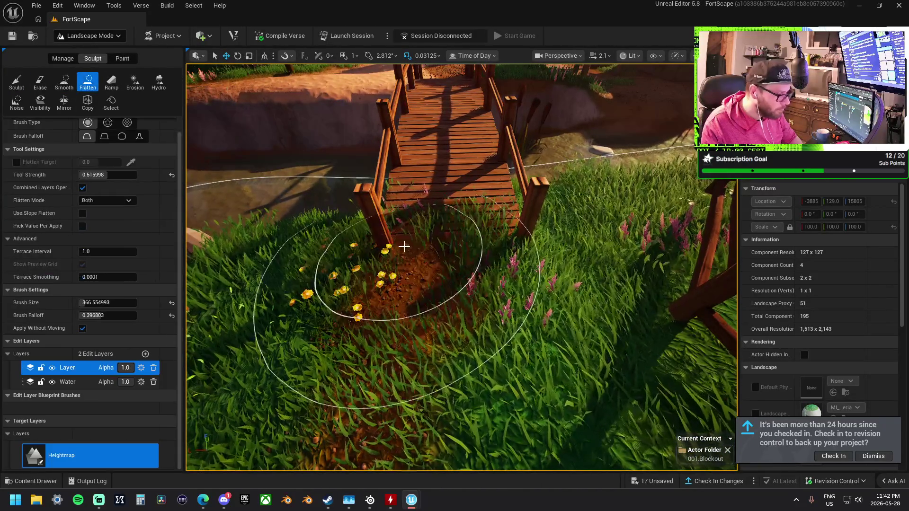
Flatten the grass between the dirt path and the house, near the cabin and the building front
scroll(439, 376, up, 3)
scroll(325, 314, down, 5)
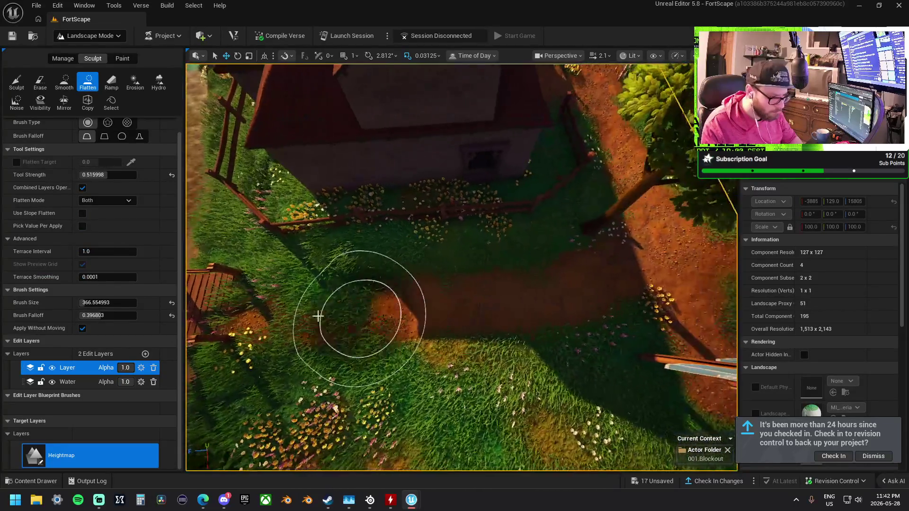
scroll(576, 278, up, 2)
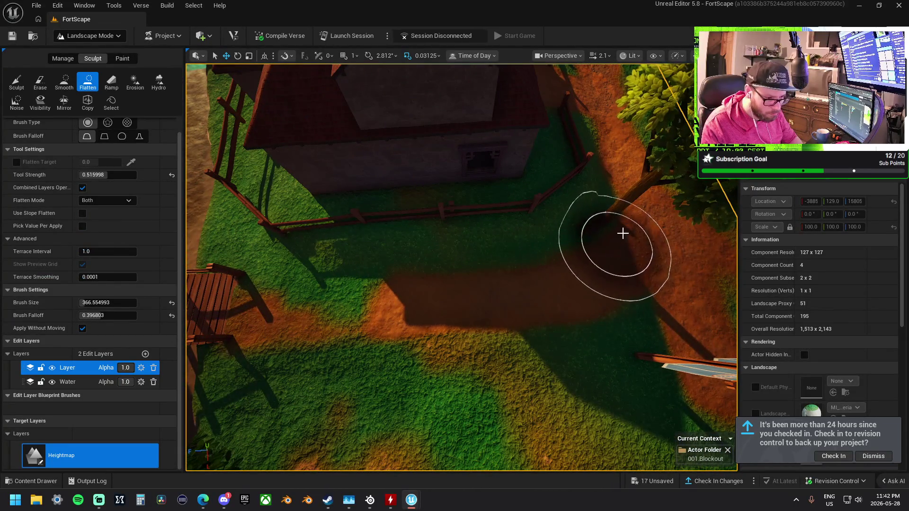
scroll(623, 233, up, 5)
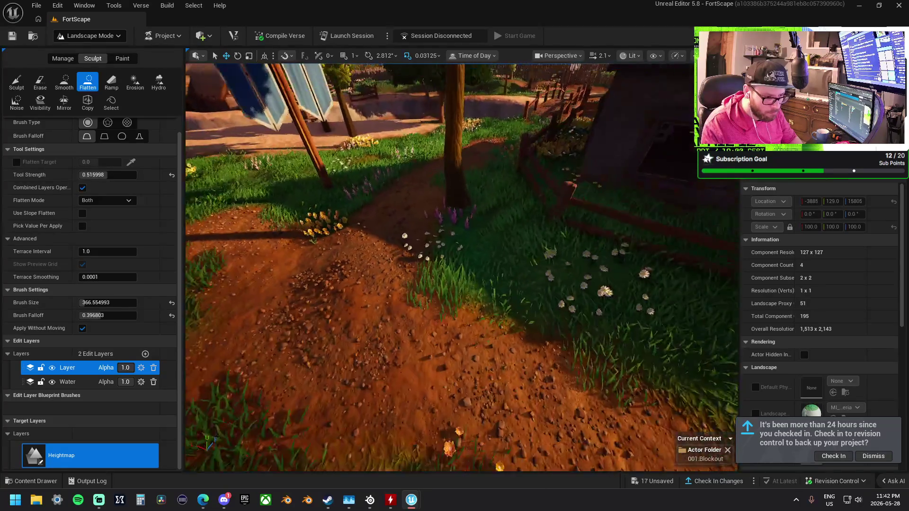
scroll(468, 312, down, 5)
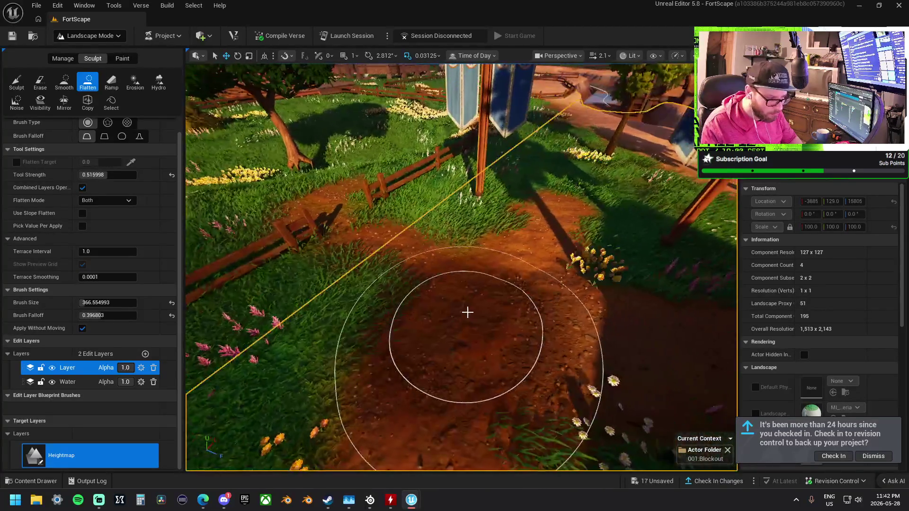
scroll(467, 313, down, 2)
mouse_move(432, 258)
mouse_down()
mouse_move(499, 258)
mouse_move(314, 240)
mouse_up()
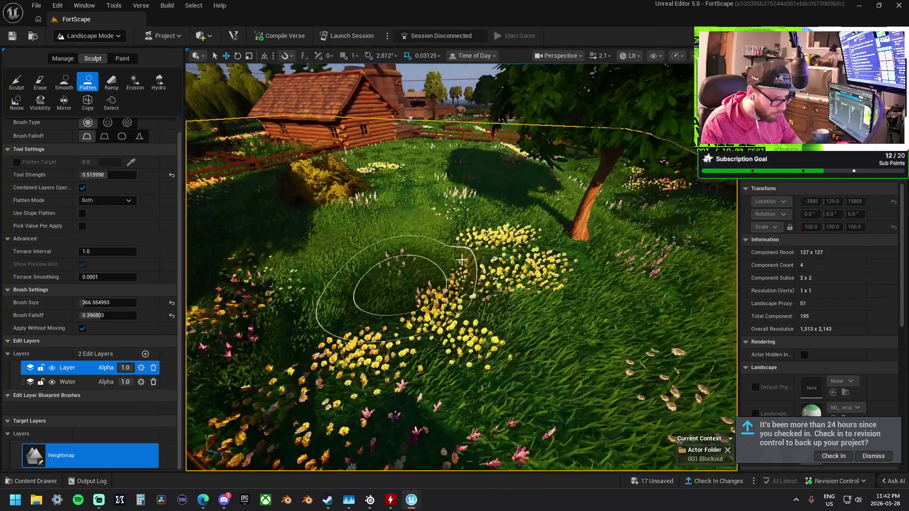
mouse_move(386, 294)
mouse_down()
mouse_move(432, 238)
mouse_move(305, 289)
mouse_up()
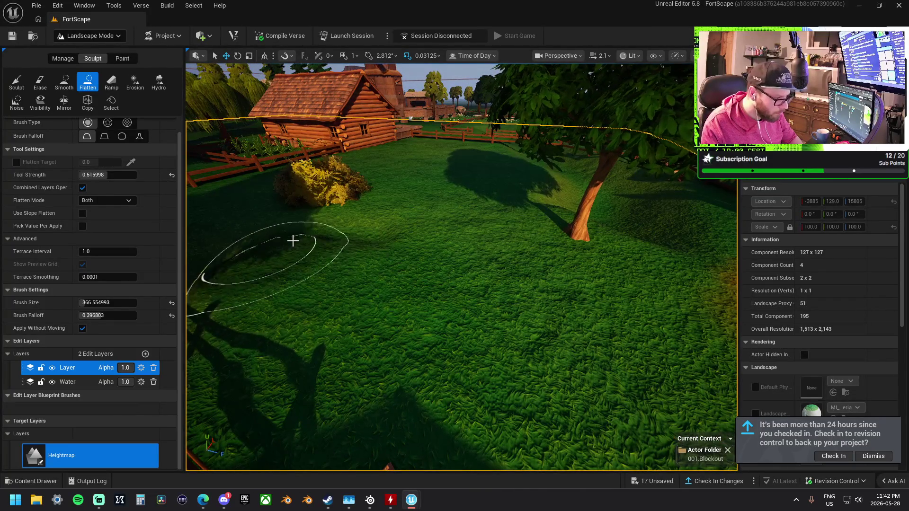
mouse_move(365, 258)
mouse_down()
mouse_move(326, 256)
mouse_move(313, 284)
mouse_up()
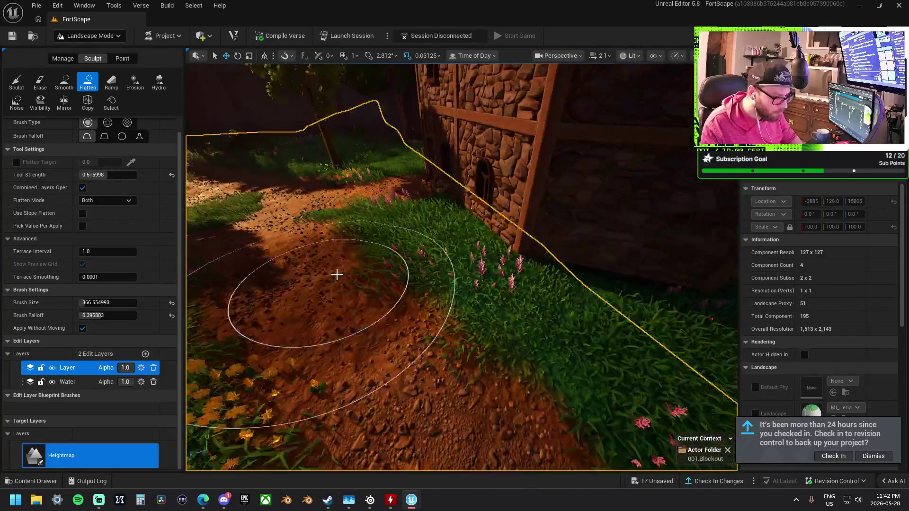
mouse_move(337, 274)
mouse_down()
mouse_move(406, 186)
mouse_move(473, 233)
mouse_move(662, 284)
mouse_up()
mouse_move(439, 250)
mouse_down()
mouse_move(329, 217)
mouse_move(350, 249)
mouse_move(694, 267)
mouse_move(458, 227)
mouse_move(416, 203)
mouse_up()
mouse_move(341, 189)
mouse_down()
mouse_move(286, 172)
mouse_move(234, 252)
mouse_move(513, 268)
mouse_move(586, 252)
mouse_move(506, 223)
mouse_move(345, 213)
mouse_move(351, 205)
mouse_up()
mouse_move(429, 174)
mouse_down()
mouse_move(416, 197)
mouse_move(450, 198)
mouse_move(448, 223)
mouse_move(392, 223)
mouse_up()
Undo the last Flatten stroke by the windowed wall and reframe the fence corner
mouse_move(379, 157)
mouse_down()
mouse_move(361, 142)
mouse_move(318, 156)
mouse_up()
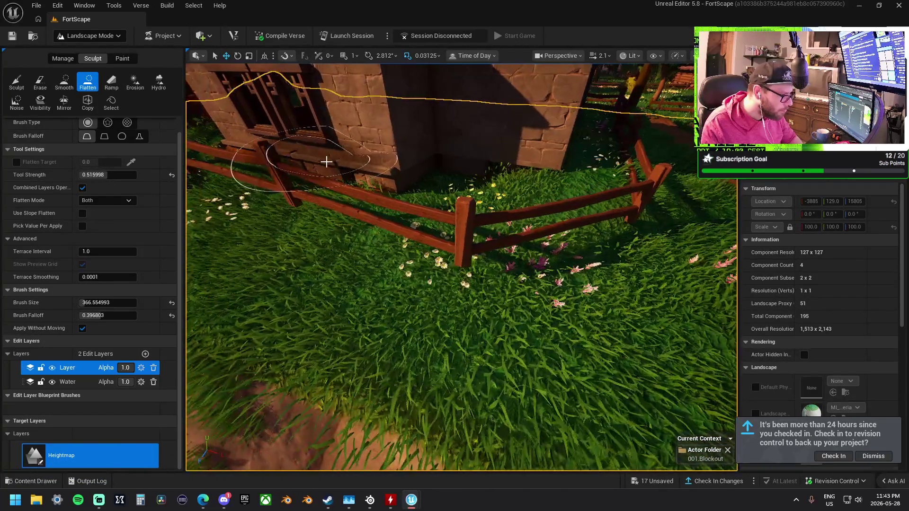
key(ctrl+z)
scroll(396, 142, down, 5)
mouse_move(395, 142)
mouse_down()
mouse_move(436, 183)
mouse_move(491, 198)
mouse_move(568, 180)
mouse_move(438, 162)
mouse_up()
scroll(458, 197, up, 2)
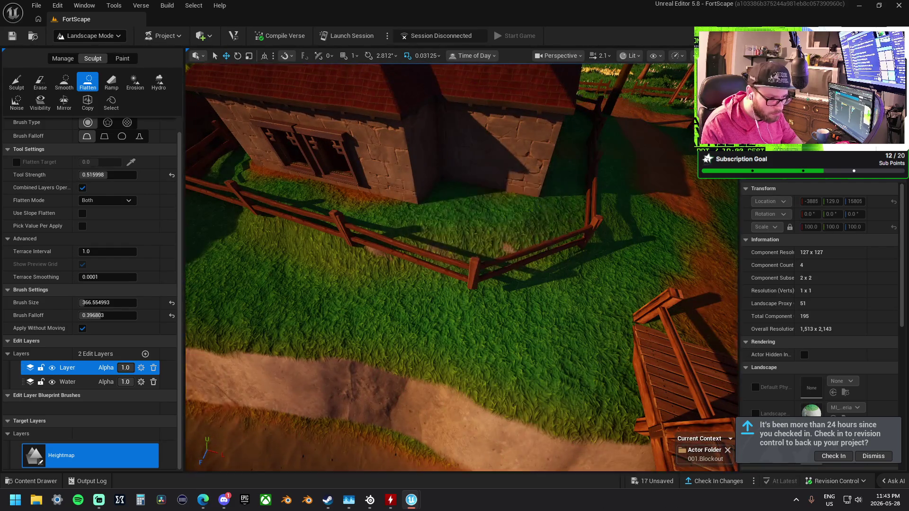
drag(458, 198, 391, 233)
scroll(352, 200, up, 2)
drag(461, 236, 402, 251)
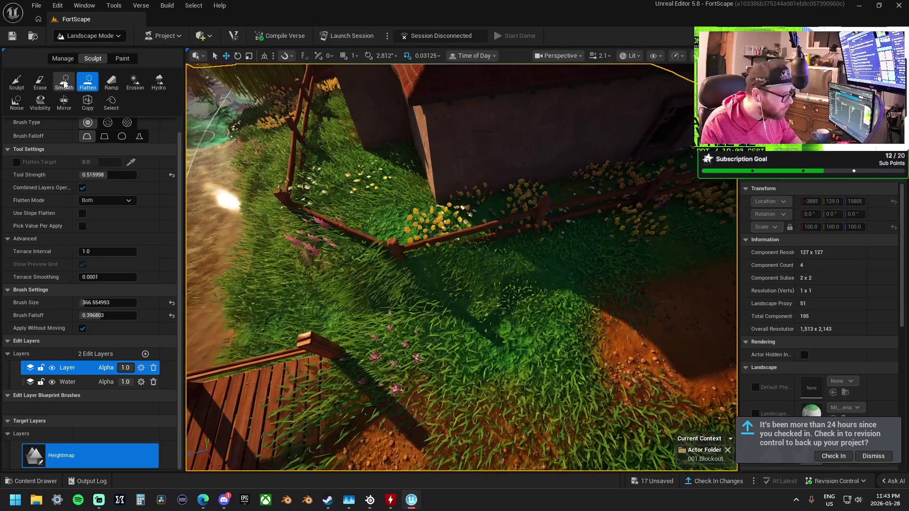
Raise the grass in front of the fence with Sculpt, then undo the mound
click(65, 84)
scroll(382, 256, up, 2)
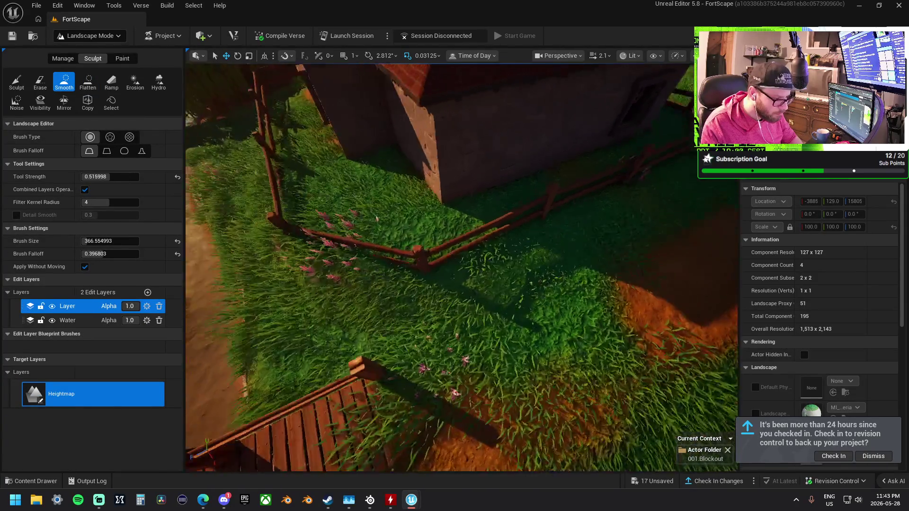
scroll(436, 284, up, 2)
drag(436, 284, 355, 298)
scroll(435, 290, up, 2)
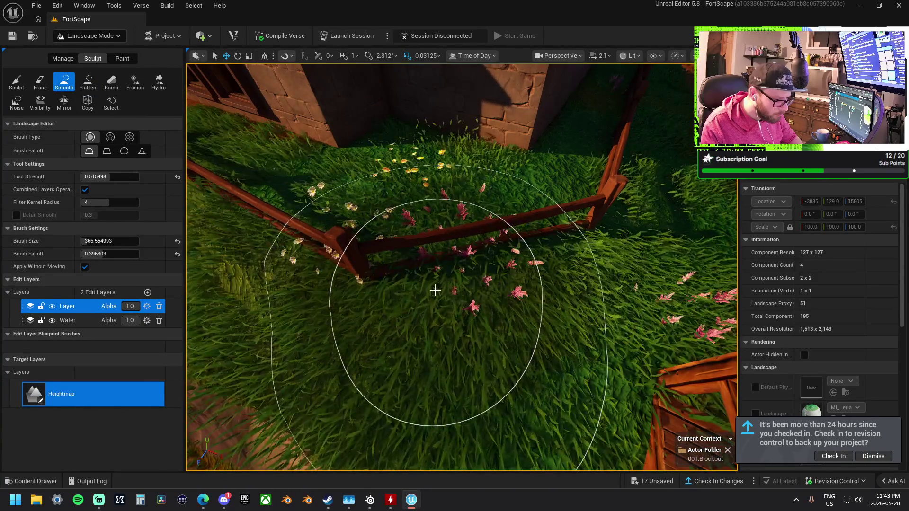
scroll(455, 298, down, 3)
scroll(406, 300, up, 3)
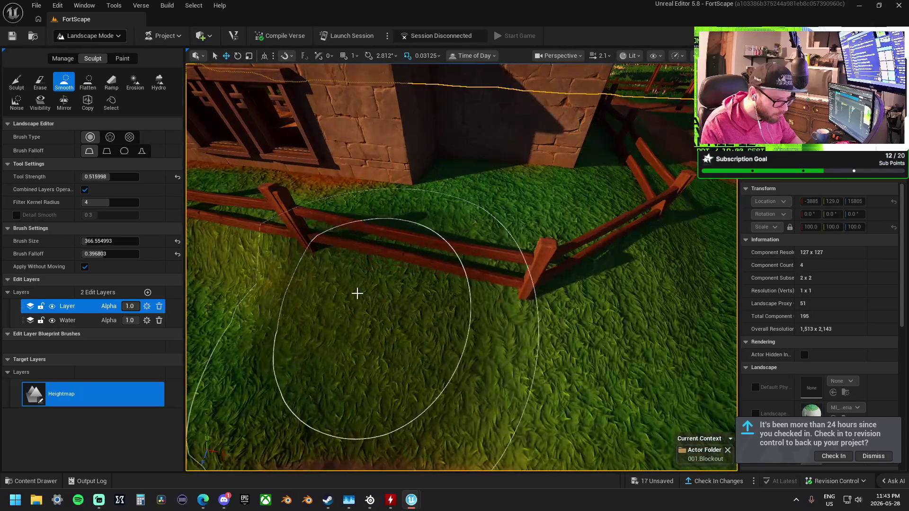
scroll(357, 294, up, 3)
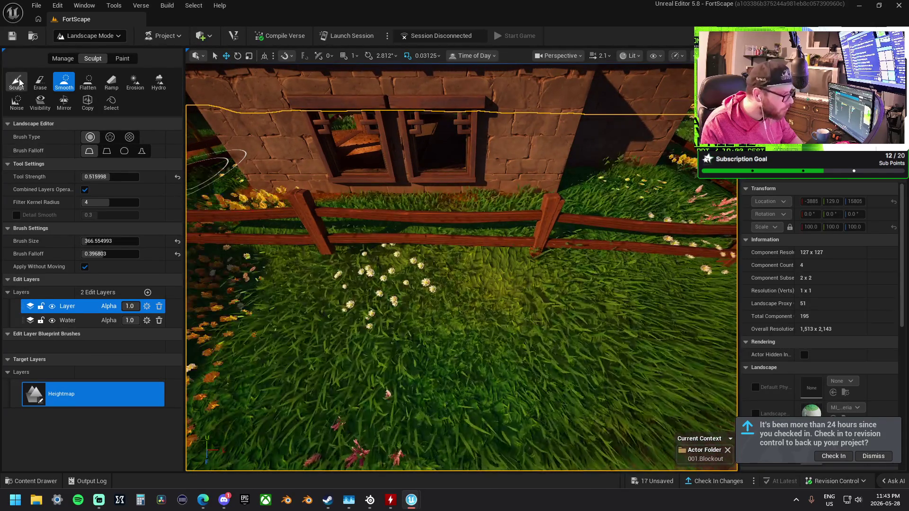
click(19, 83)
mouse_move(432, 300)
mouse_down()
mouse_move(312, 347)
mouse_move(304, 314)
mouse_up()
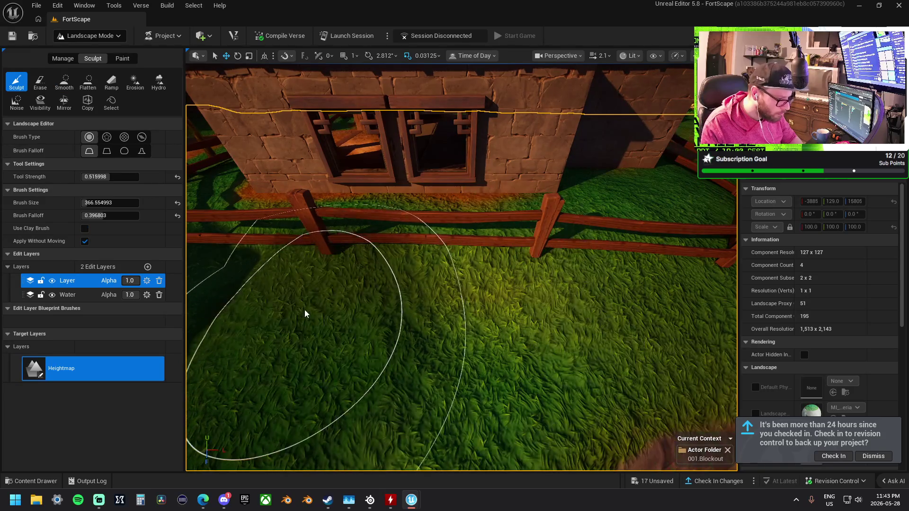
scroll(305, 313, down, 3)
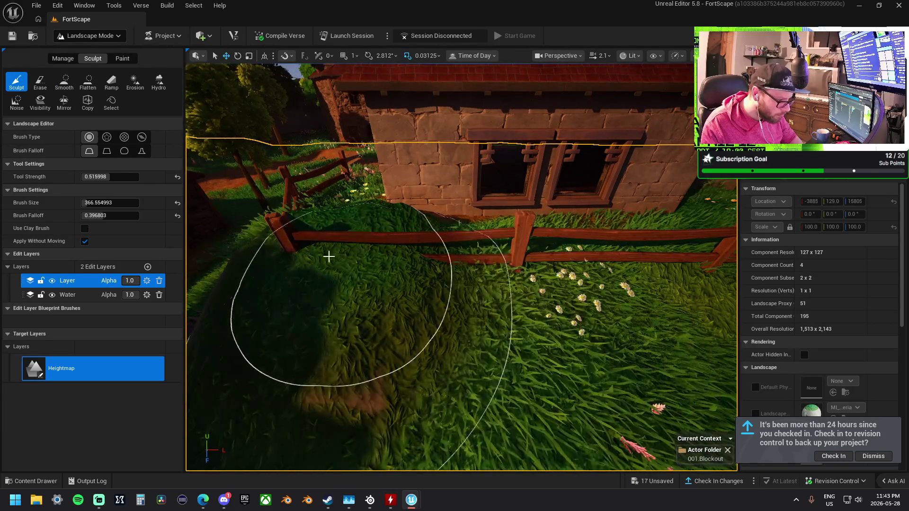
key(ctrl+z)
Smooth the grass beside the fence, sculpt it slightly, and smooth the slope again
click(64, 82)
drag(312, 246, 402, 259)
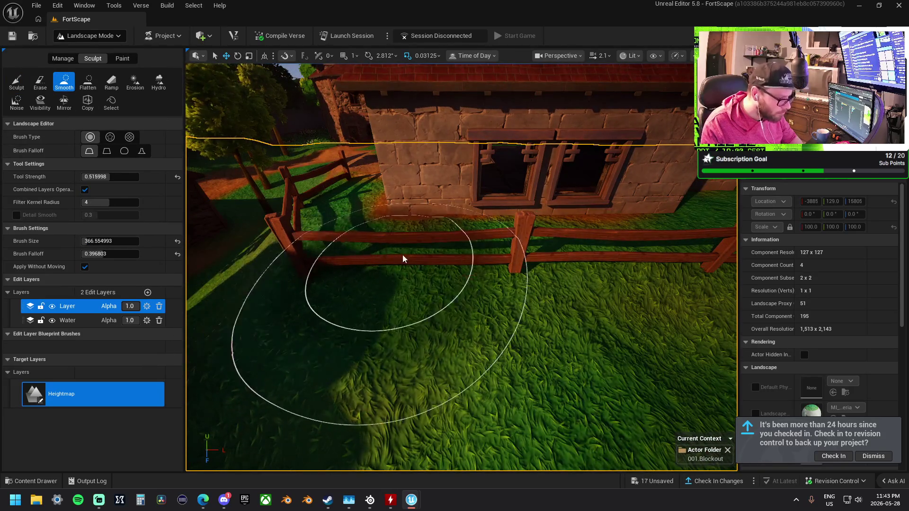
click(16, 83)
mouse_move(300, 285)
mouse_down()
mouse_move(297, 276)
mouse_move(349, 290)
mouse_up()
drag(393, 242, 488, 263)
drag(284, 165, 297, 169)
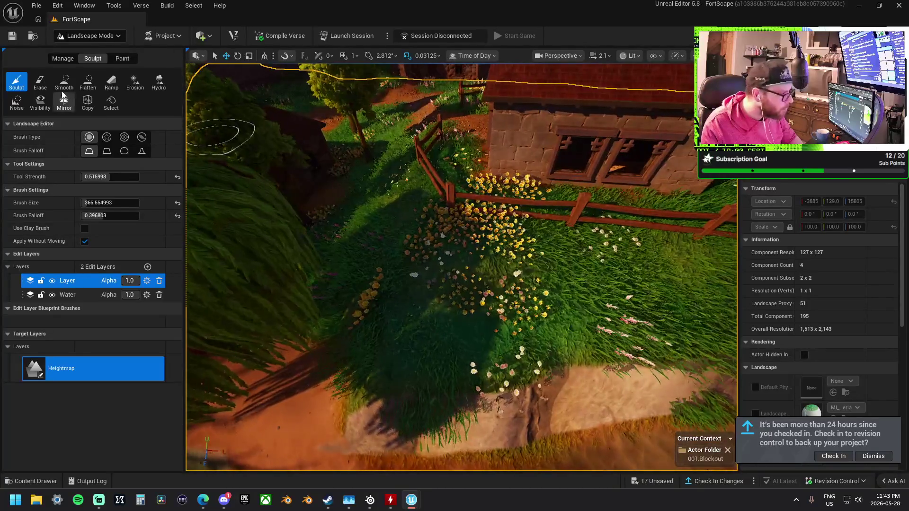
click(65, 82)
drag(497, 375, 377, 388)
Fly in for a low close view of the fence and flowers, selecting Flatten
drag(711, 398, 513, 339)
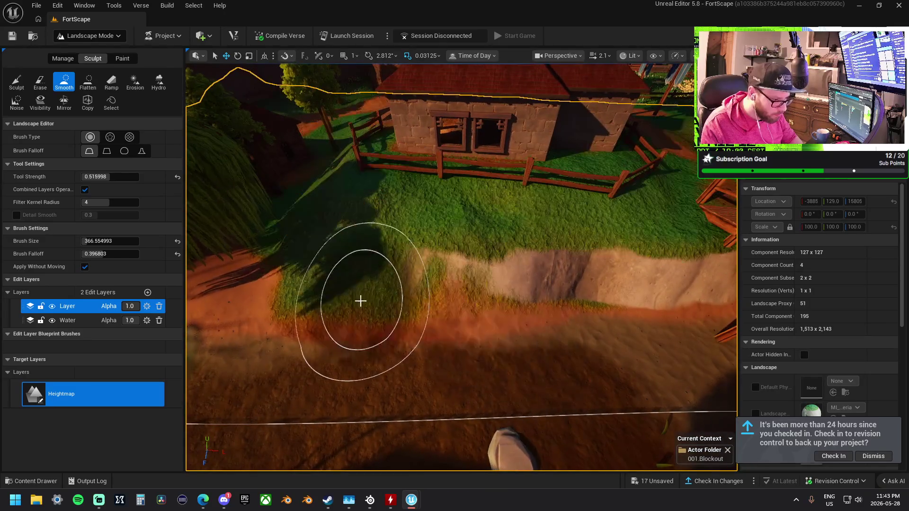
drag(243, 288, 359, 294)
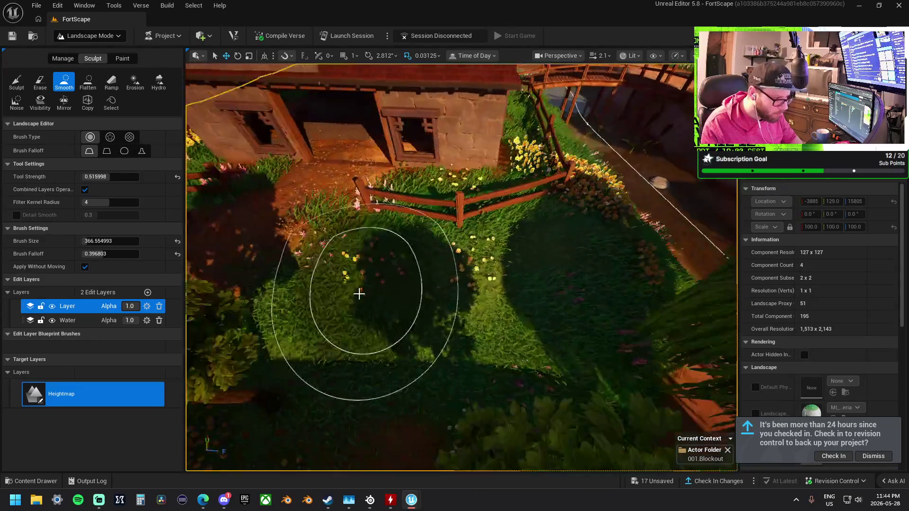
mouse_move(582, 282)
mouse_down()
mouse_move(582, 236)
mouse_move(568, 279)
mouse_up()
click(87, 82)
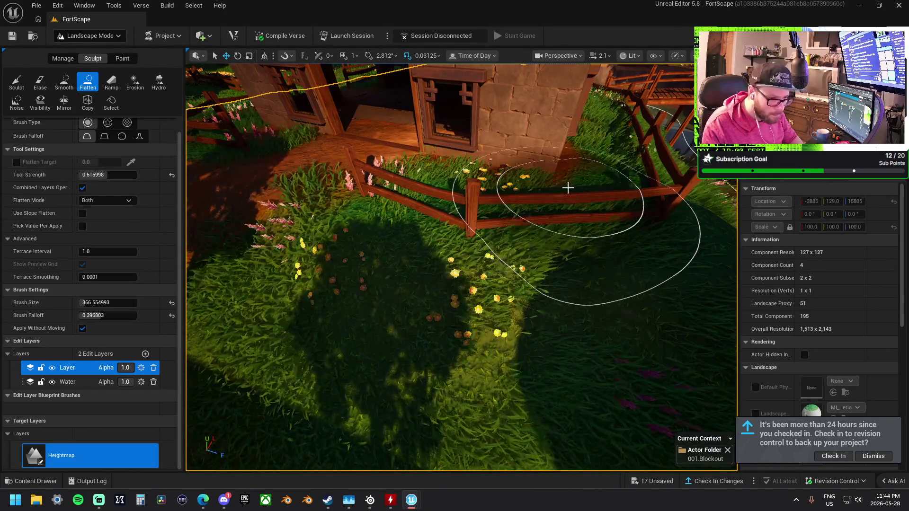
Undo the Flatten stroke on the dirt and inspect the house's level wooden floor
mouse_move(461, 268)
mouse_down()
mouse_move(509, 268)
mouse_move(509, 303)
mouse_up()
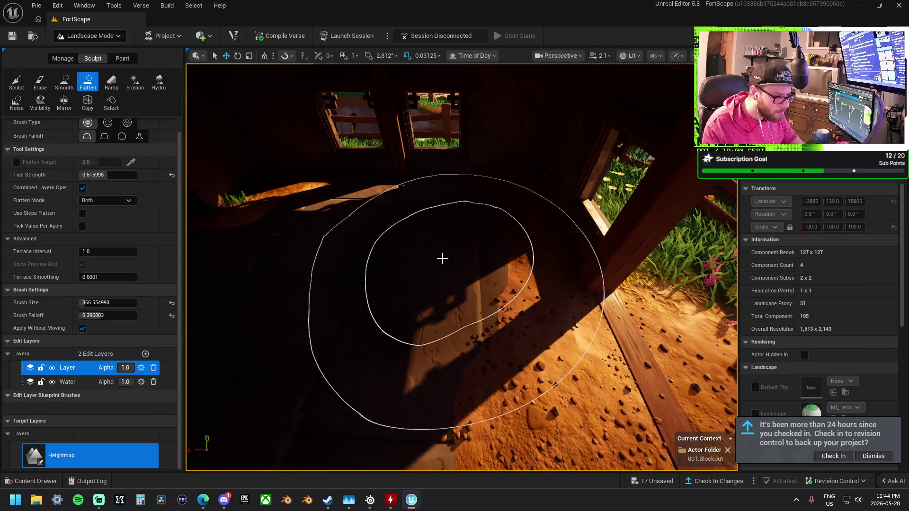
key(ctrl+z)
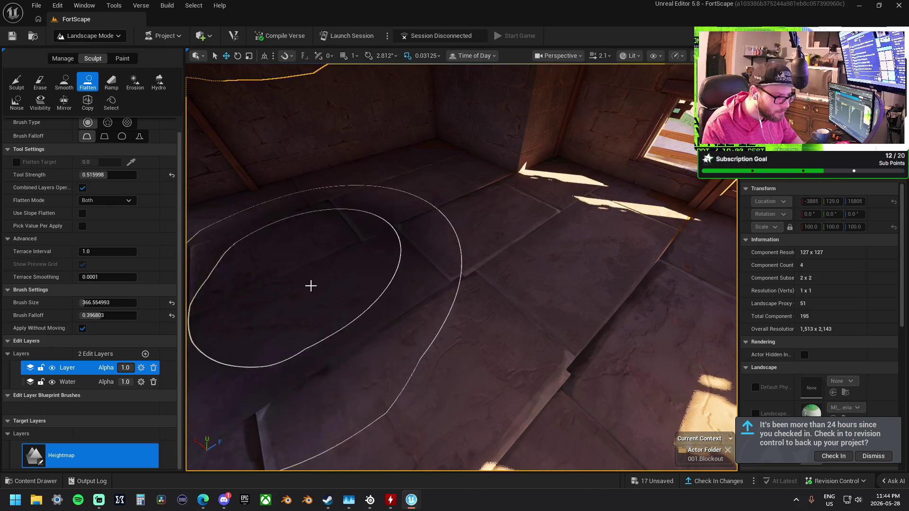
drag(311, 286, 265, 321)
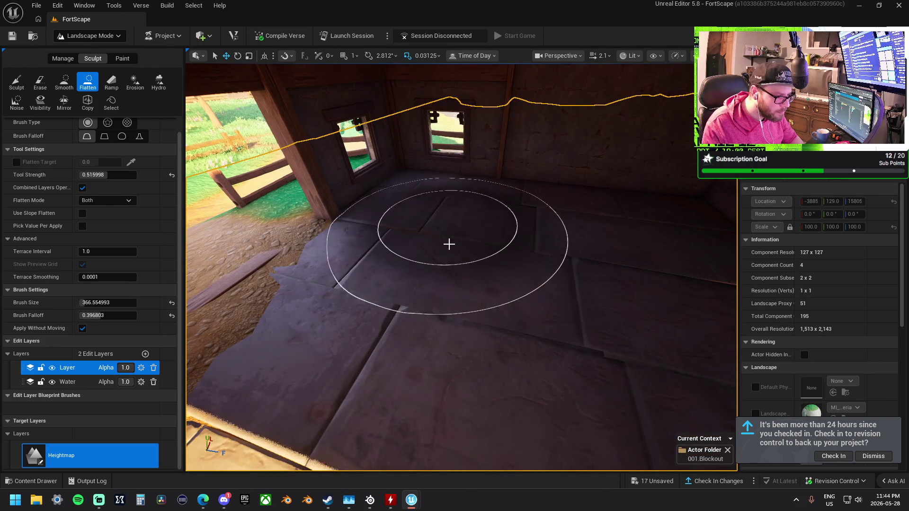
drag(496, 310, 612, 381)
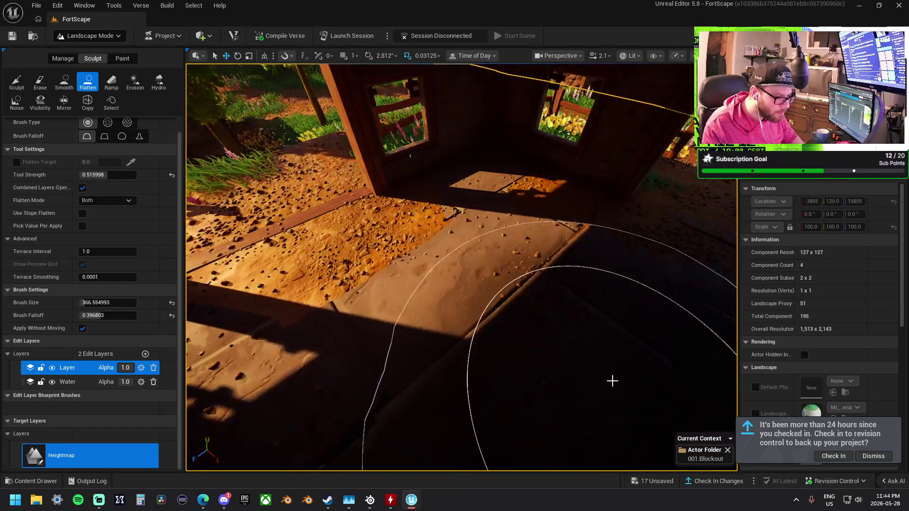
drag(496, 365, 455, 341)
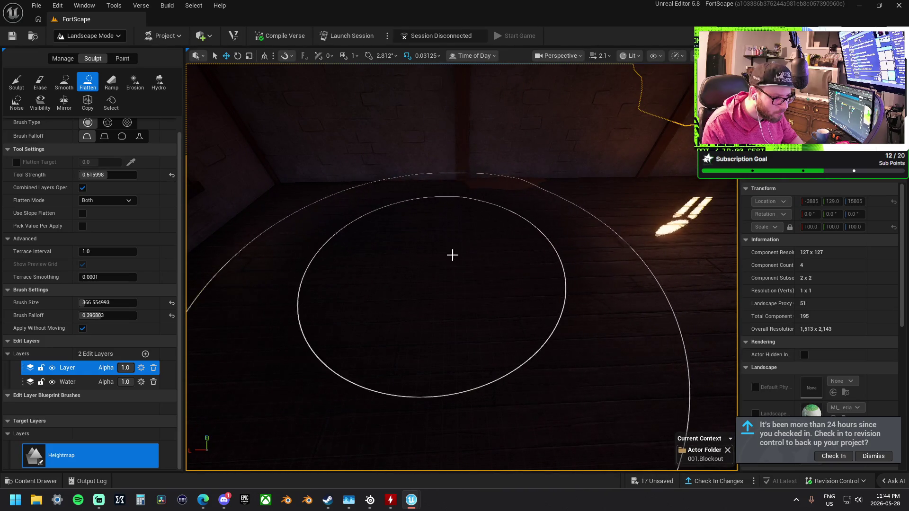
Fly to the pond edge by the flower bed and flatten the ground around the tree base
key(w)
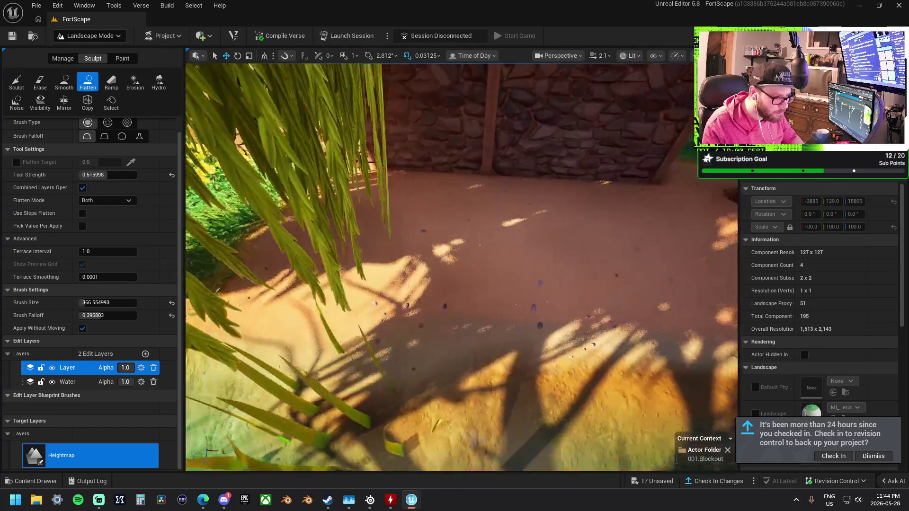
key(w)
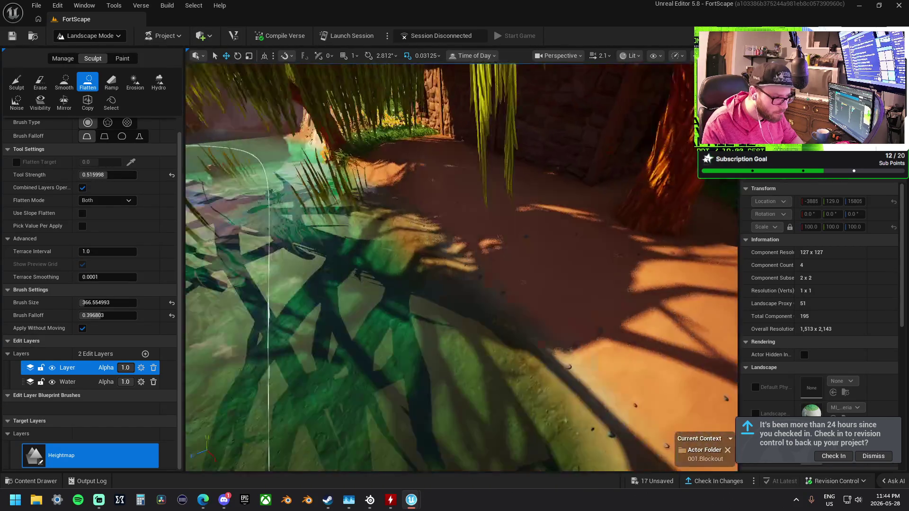
key(w)
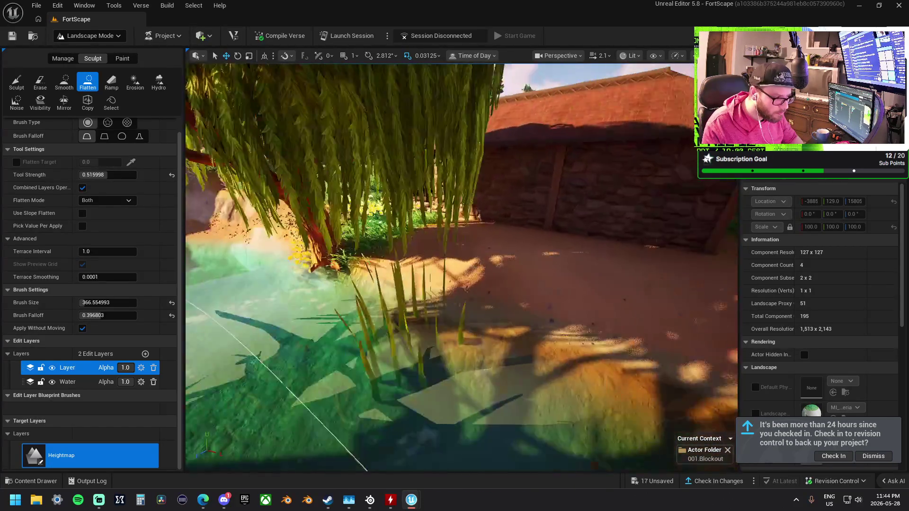
key(w)
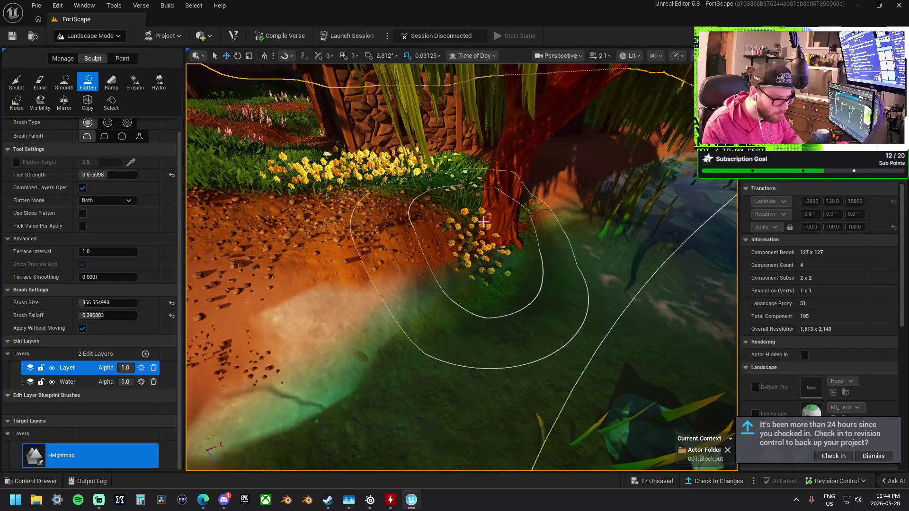
drag(484, 221, 488, 223)
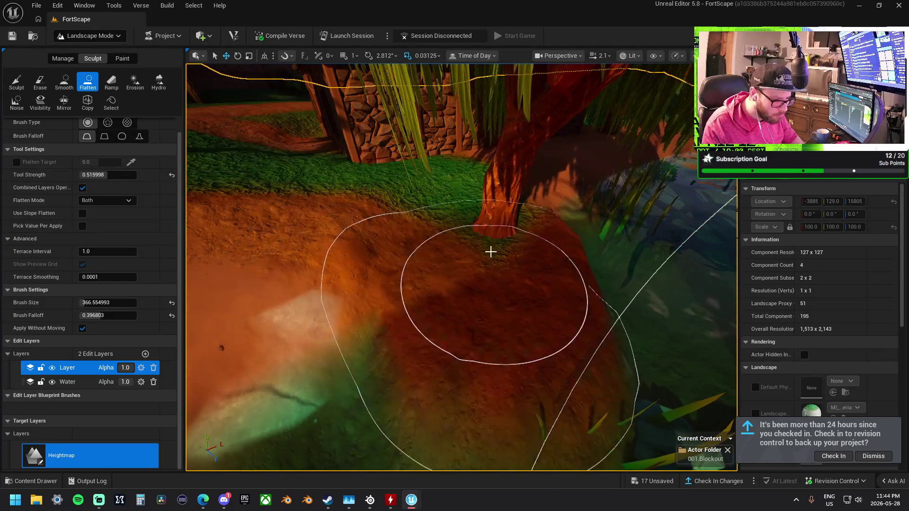
key(w)
key(s)
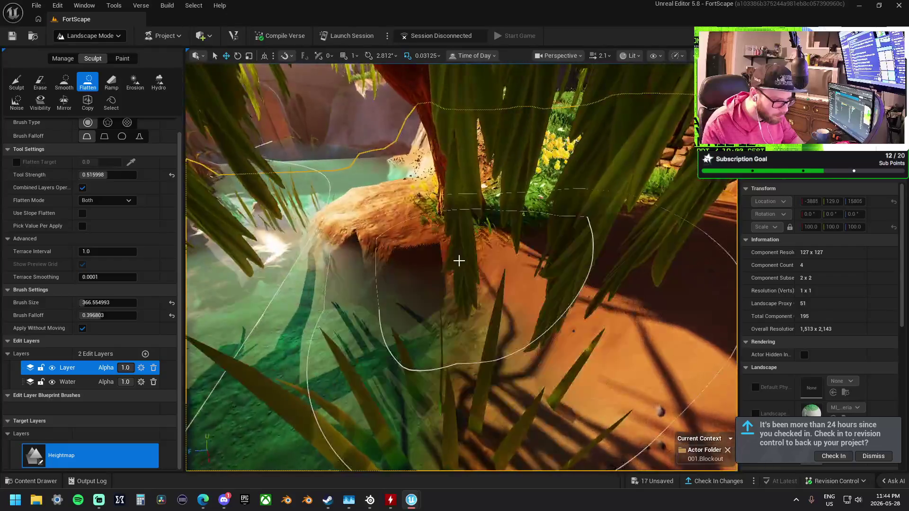
key(w)
Touch up the ground beside the tree base with the Sculpt brush
scroll(480, 206, down, 5)
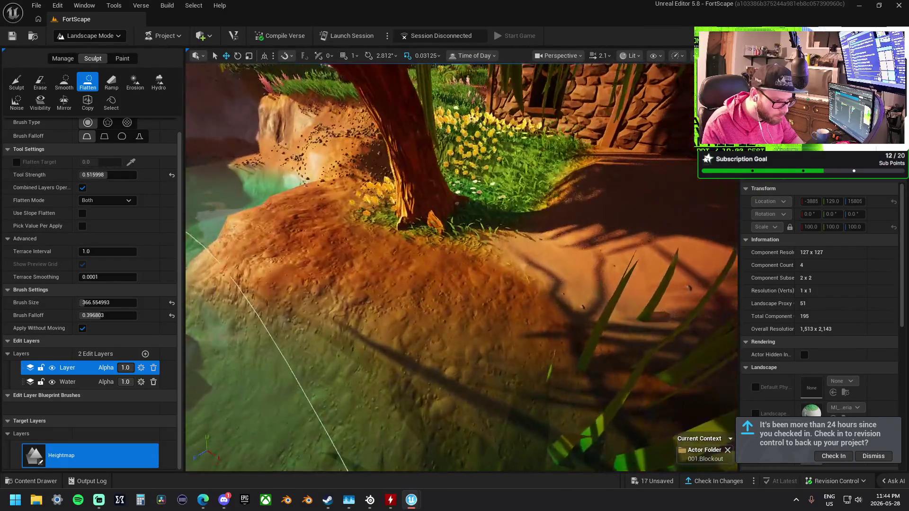
scroll(480, 205, up, 8)
scroll(461, 268, down, 5)
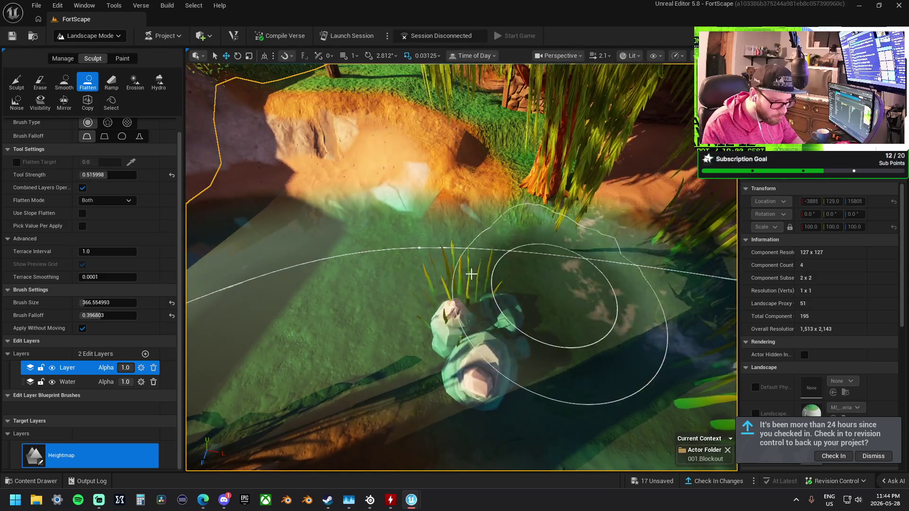
scroll(385, 259, up, 5)
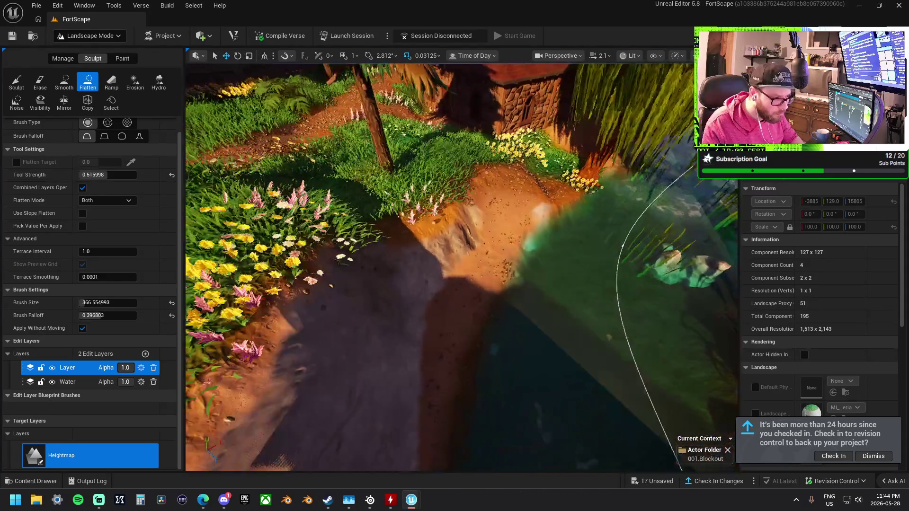
scroll(355, 240, down, 2)
scroll(422, 233, up, 3)
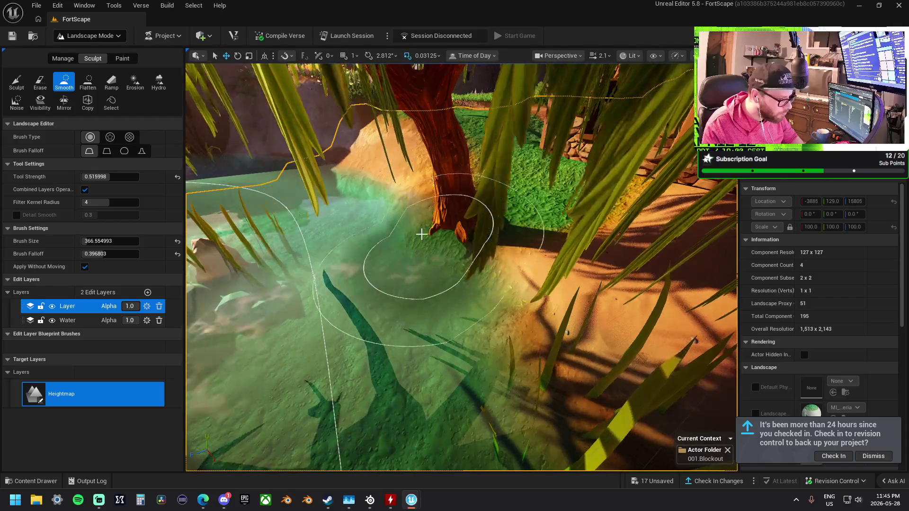
click(16, 81)
scroll(423, 247, up, 3)
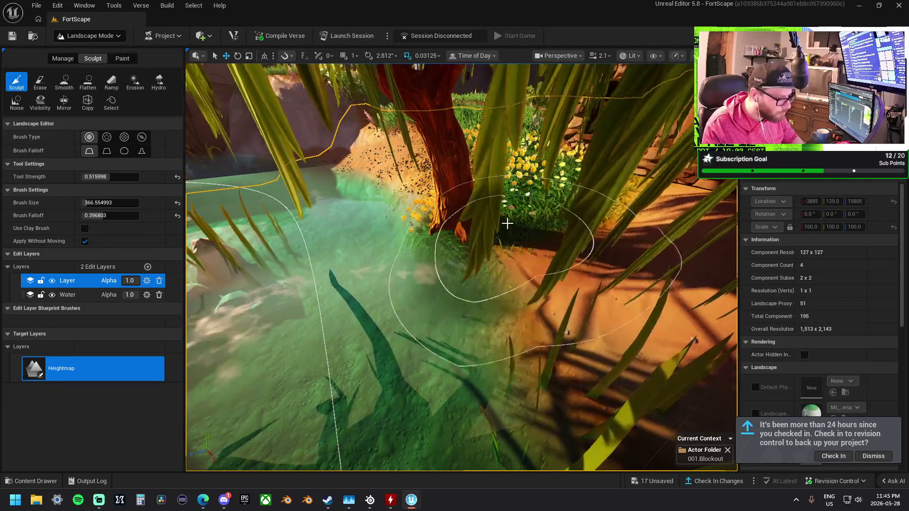
scroll(423, 247, up, 5)
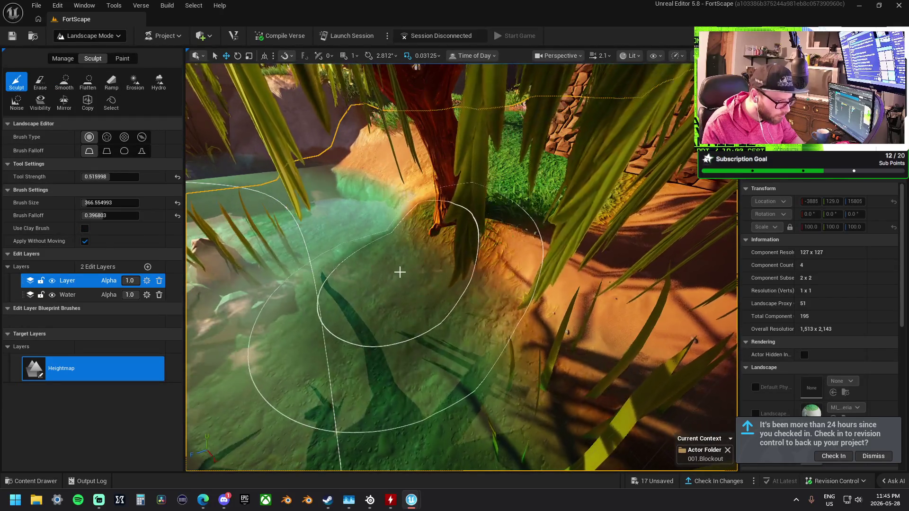
scroll(423, 247, down, 5)
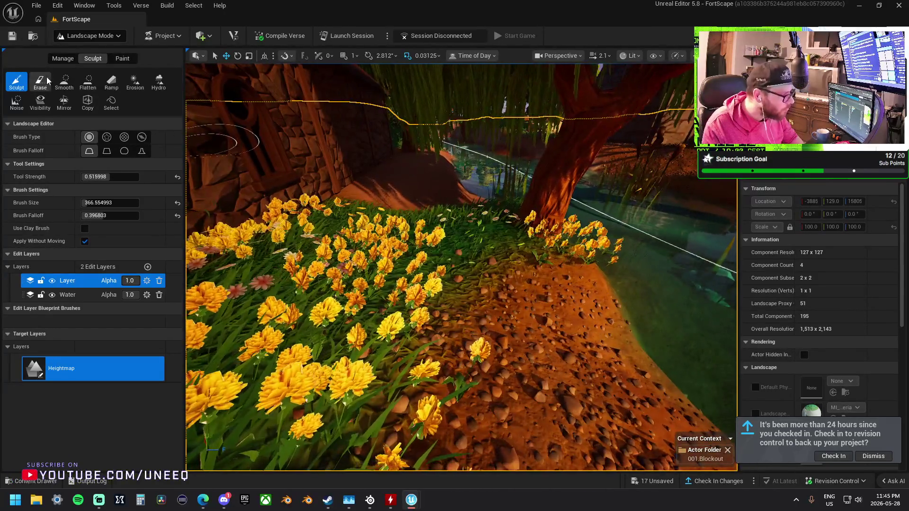
Smooth the ground around the tree base and flowers, then reselect Sculpt
click(64, 81)
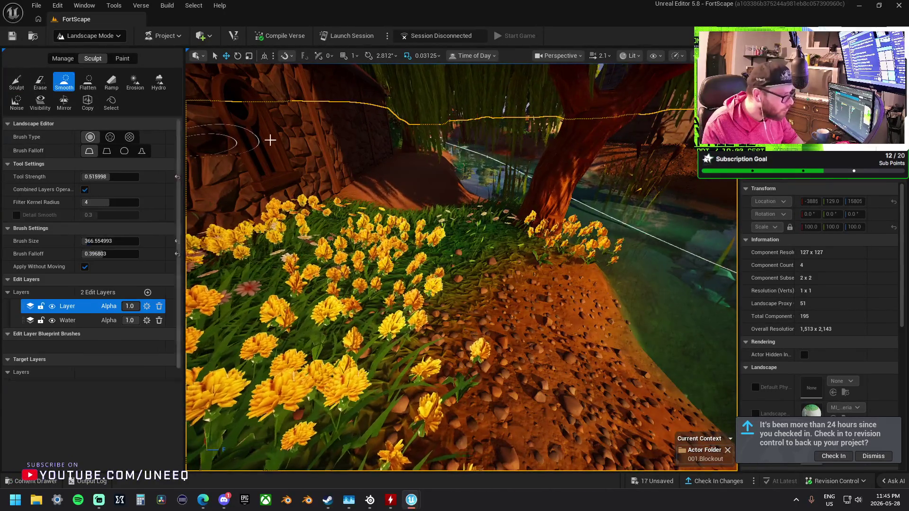
scroll(428, 251, up, 4)
mouse_move(436, 239)
mouse_down()
mouse_move(426, 242)
mouse_move(435, 238)
mouse_up()
scroll(434, 237, down, 5)
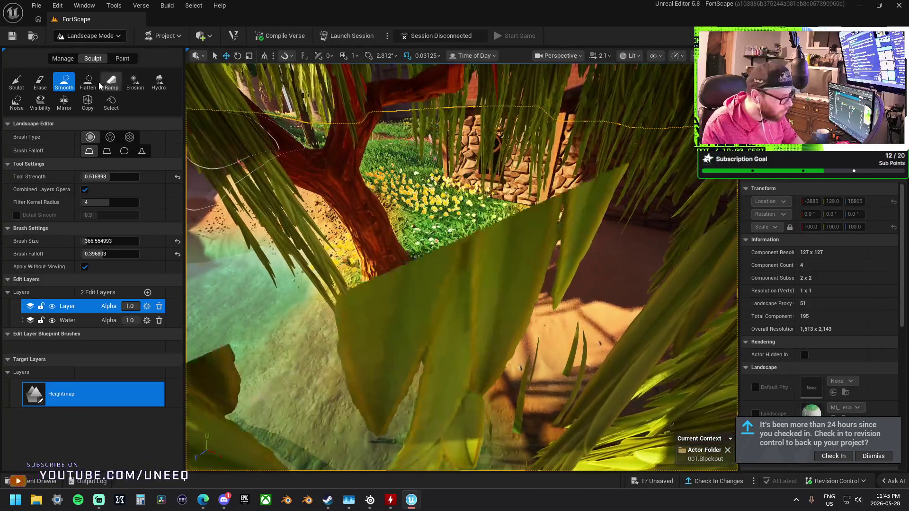
click(17, 81)
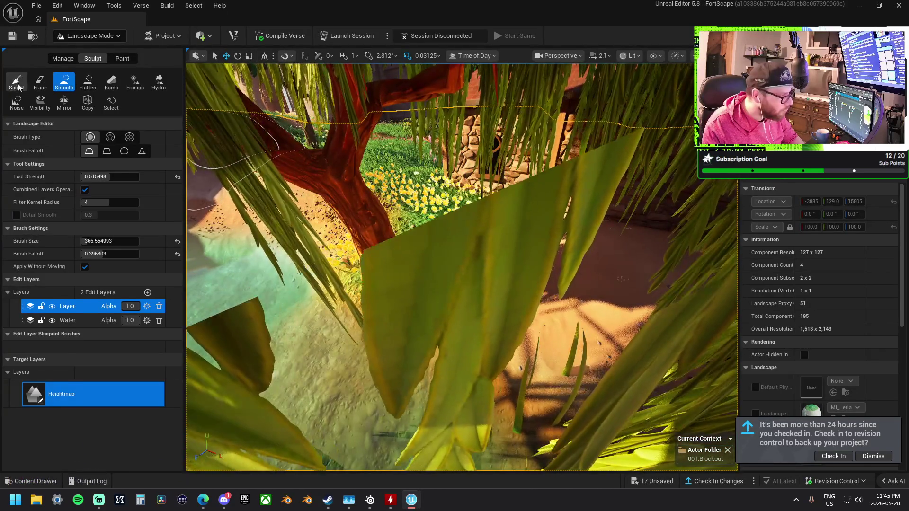
scroll(531, 217, up, 5)
scroll(531, 217, down, 5)
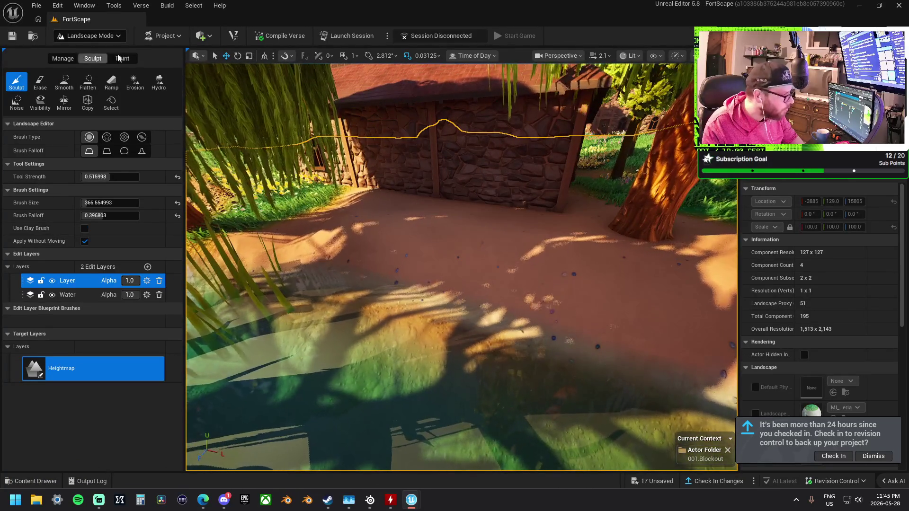
Paint Layer3, Layer2, then Layer1 over the ground around the house and willow, then select Smooth
click(120, 59)
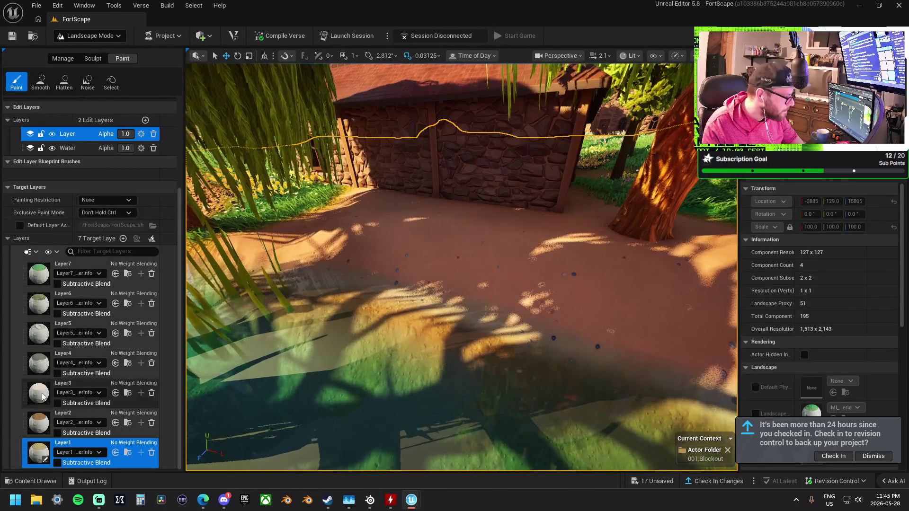
click(42, 396)
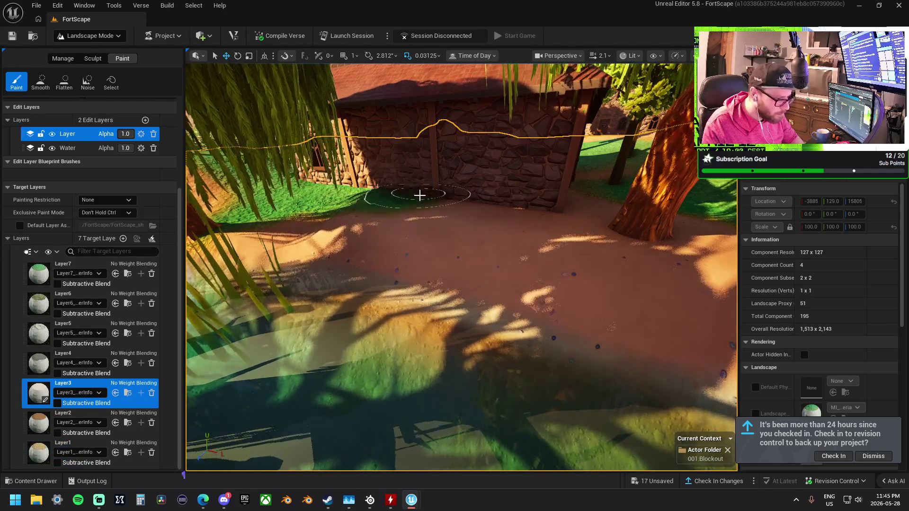
scroll(436, 247, up, 5)
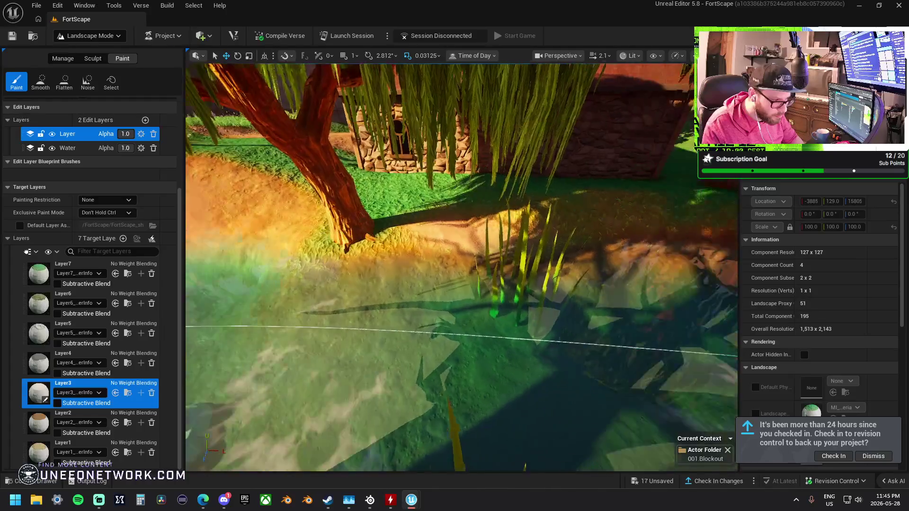
scroll(462, 267, up, 3)
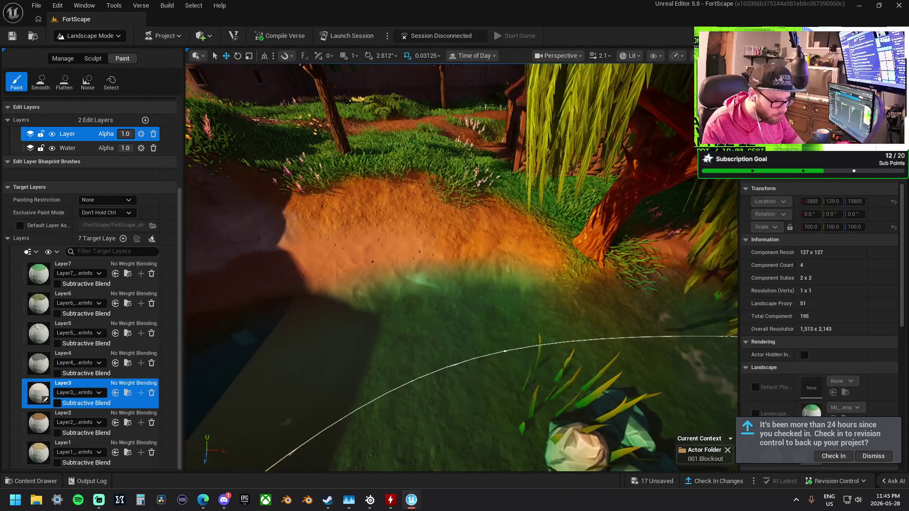
scroll(324, 360, down, 2)
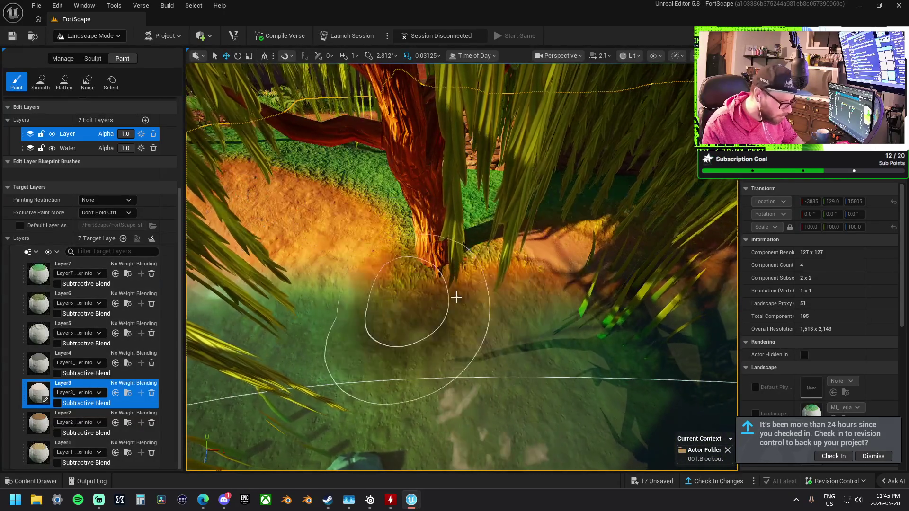
click(48, 425)
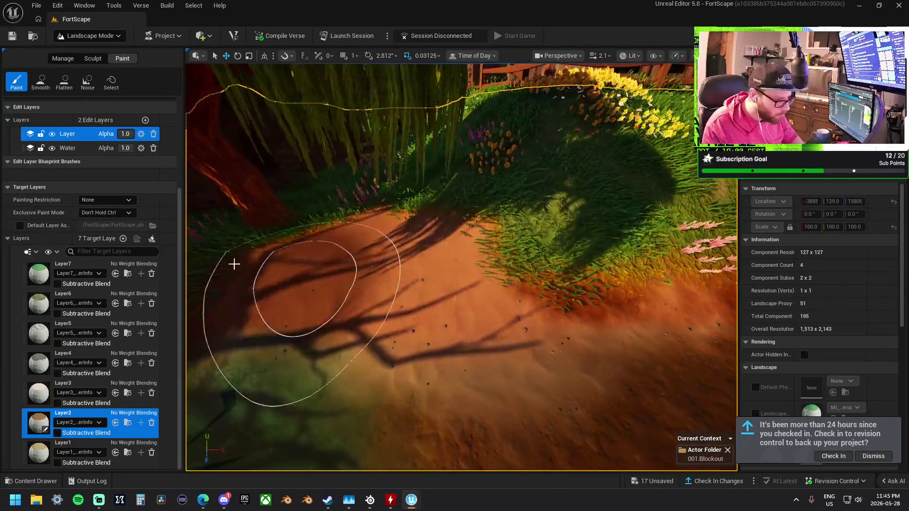
click(55, 445)
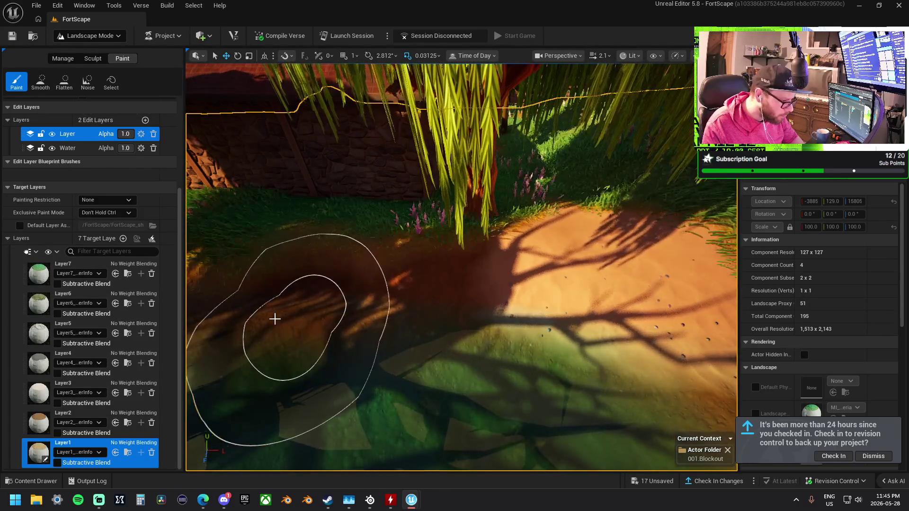
click(40, 82)
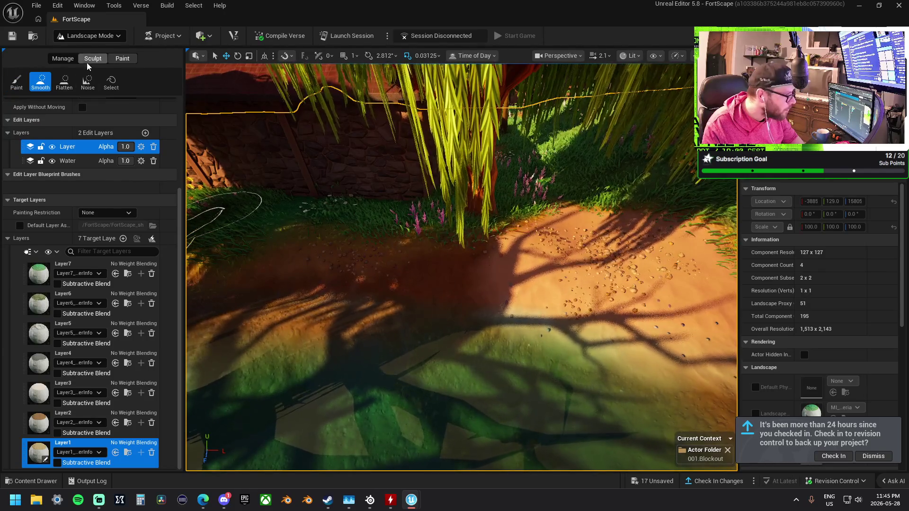
Switch to Sculpt mode and flatten the ground around the tree base
click(87, 61)
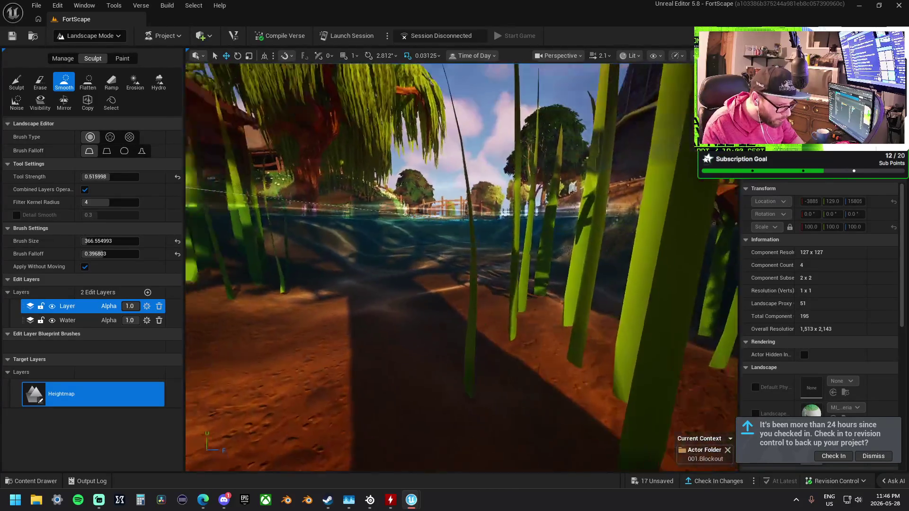
scroll(370, 273, down, 5)
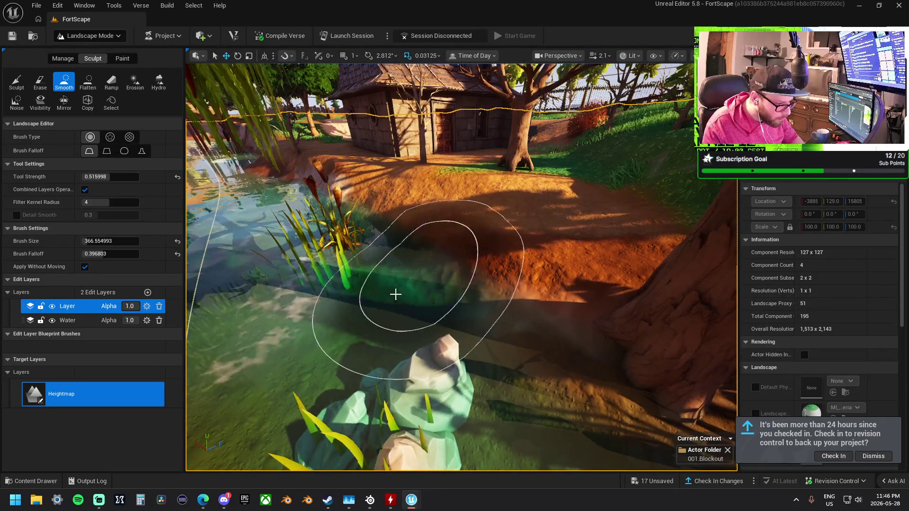
scroll(462, 265, up, 3)
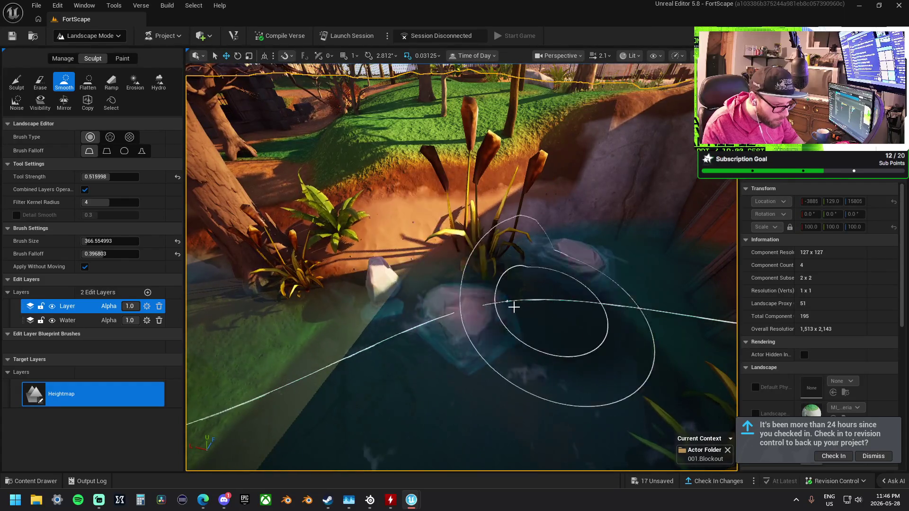
click(89, 82)
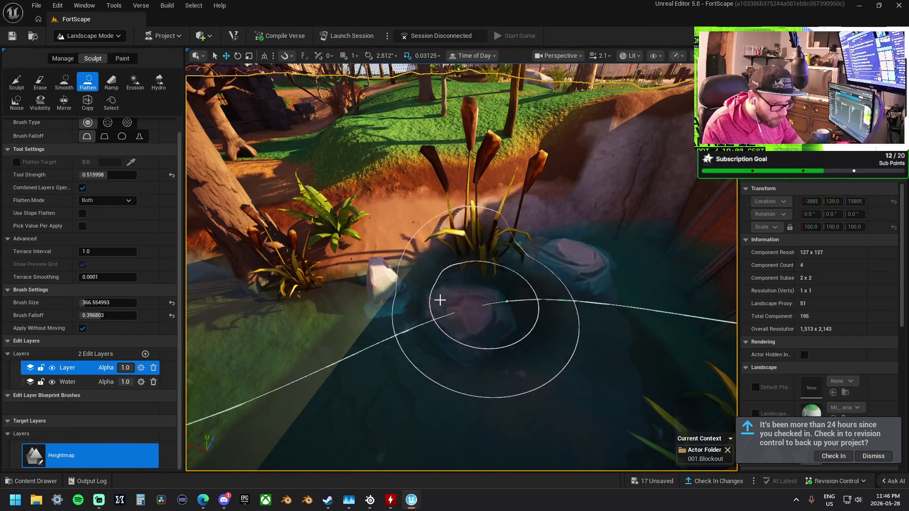
scroll(352, 328, up, 10)
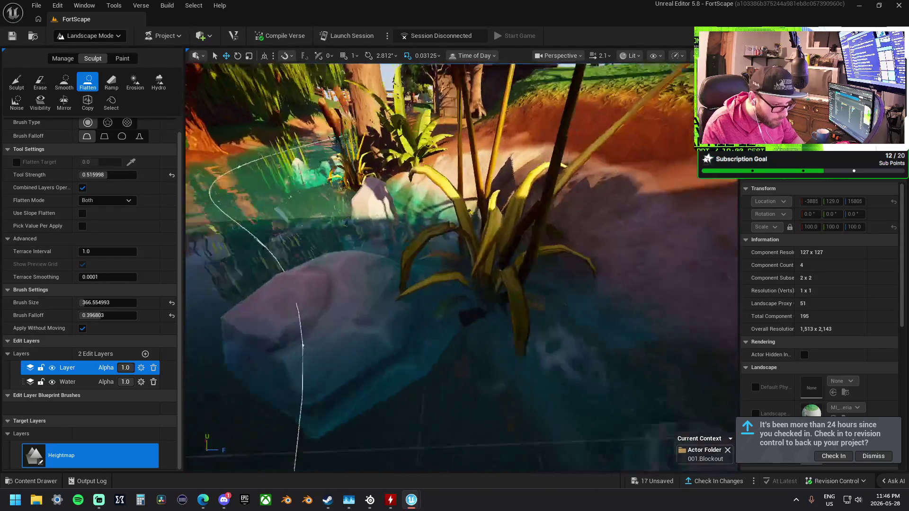
scroll(462, 265, up, 5)
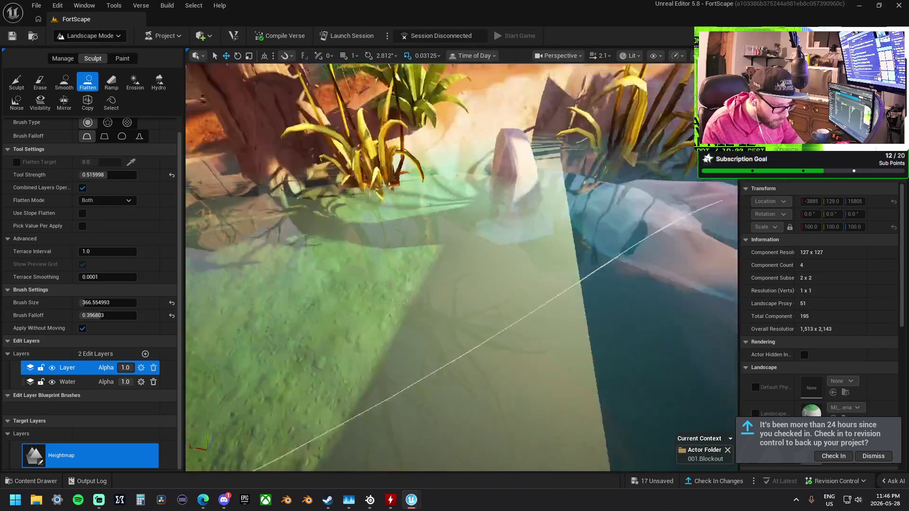
scroll(462, 265, down, 5)
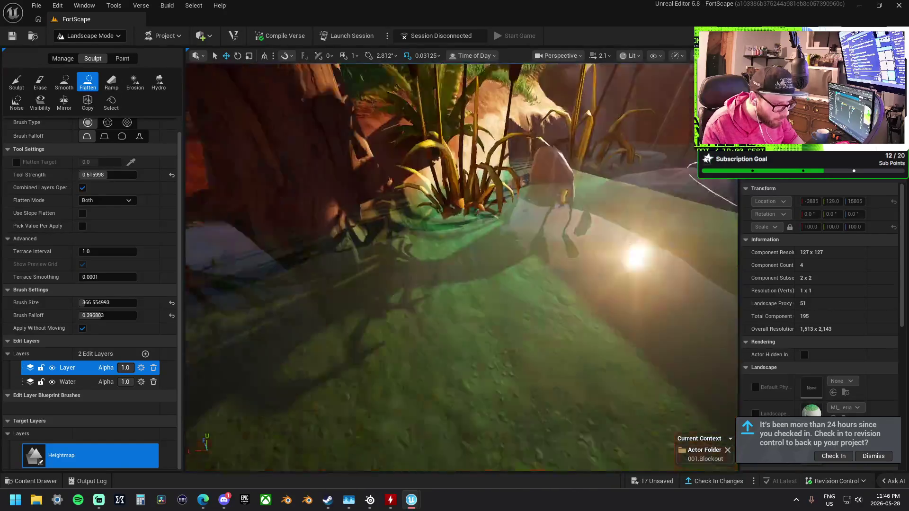
scroll(461, 265, down, 5)
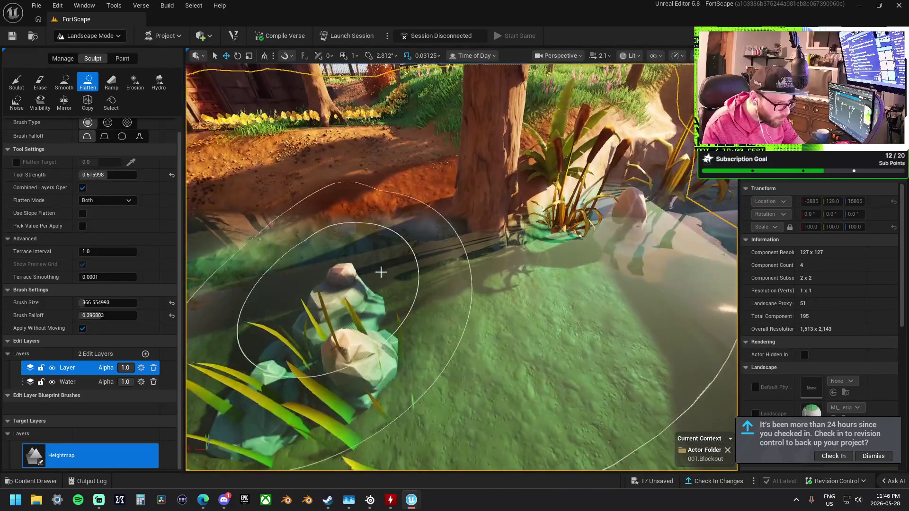
mouse_move(510, 199)
mouse_down()
mouse_move(532, 197)
mouse_move(497, 223)
mouse_move(519, 239)
mouse_up()
Flatten the pond edge around the rock with the Flatten tool
scroll(519, 239, up, 5)
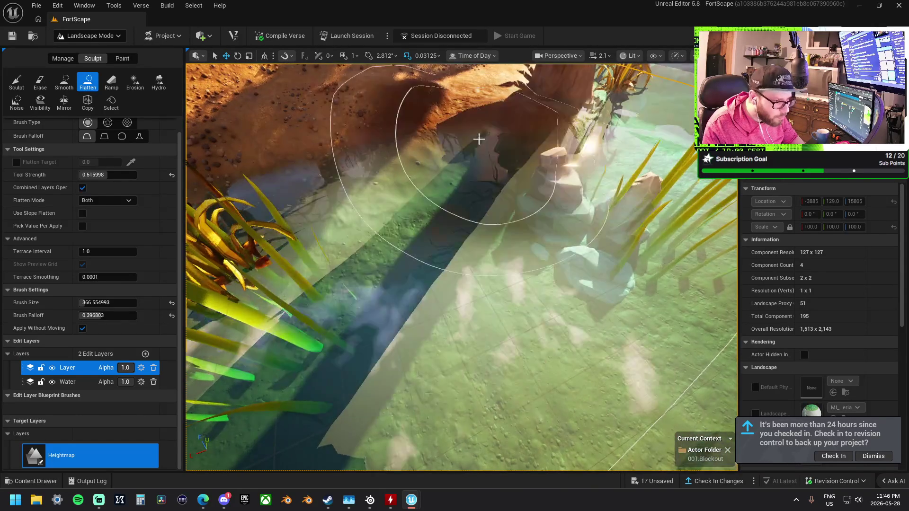
scroll(461, 267, down, 3)
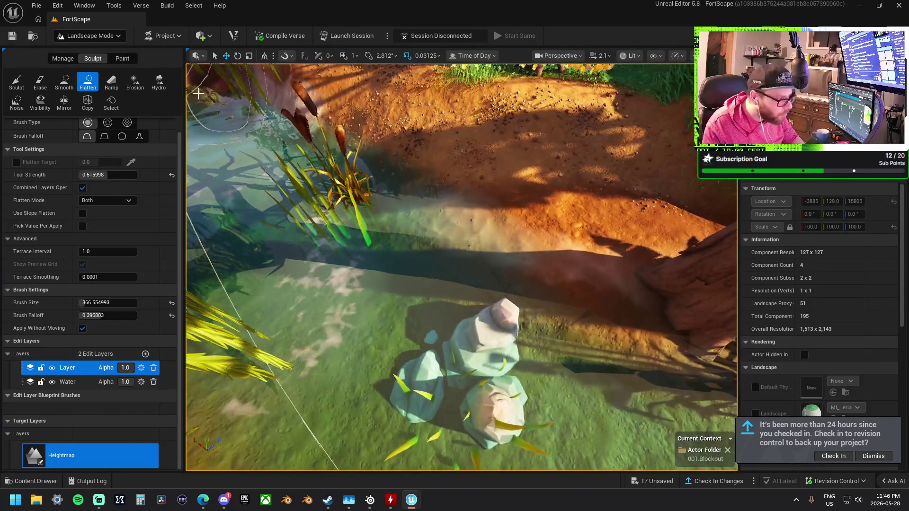
click(65, 81)
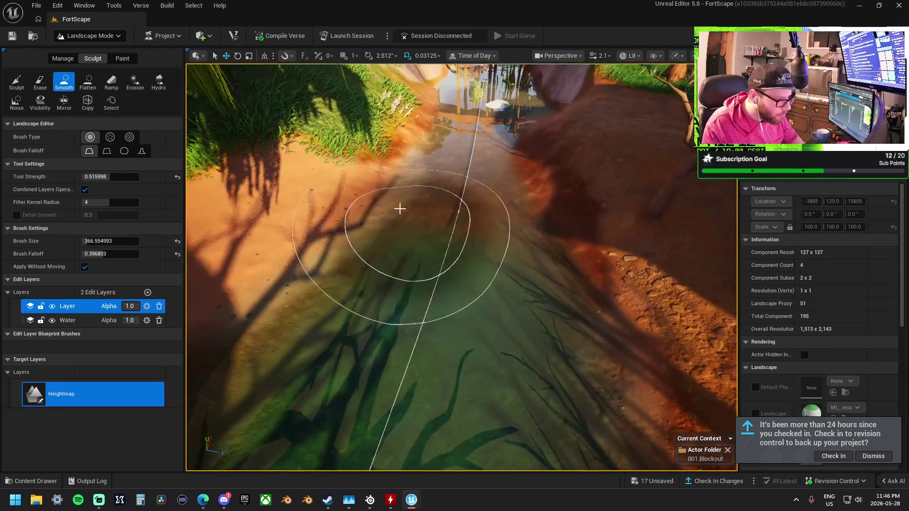
click(83, 84)
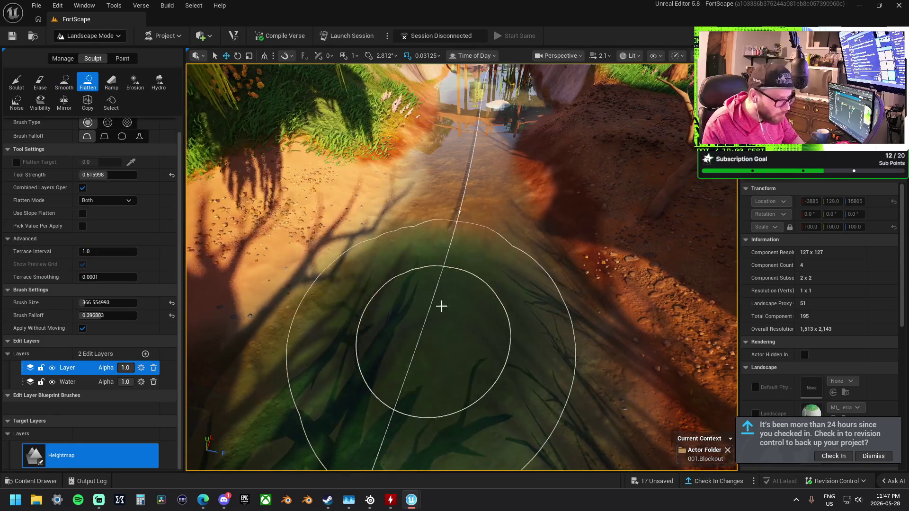
mouse_move(463, 162)
mouse_down()
mouse_move(462, 142)
mouse_move(487, 121)
mouse_move(416, 172)
mouse_move(417, 251)
mouse_move(406, 215)
mouse_move(450, 149)
mouse_move(481, 260)
mouse_move(497, 275)
mouse_up()
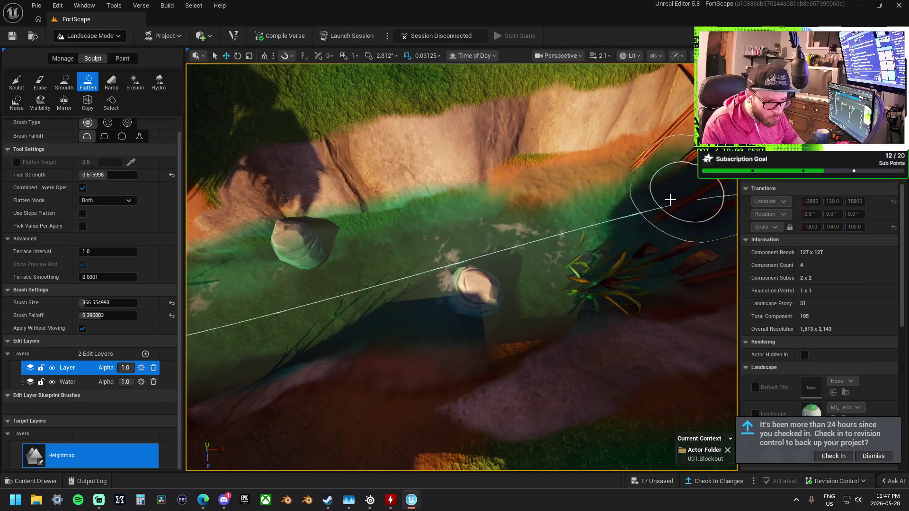
Reselect Smooth and turn the view from the river bank toward the dirt bank and building
drag(509, 239, 487, 268)
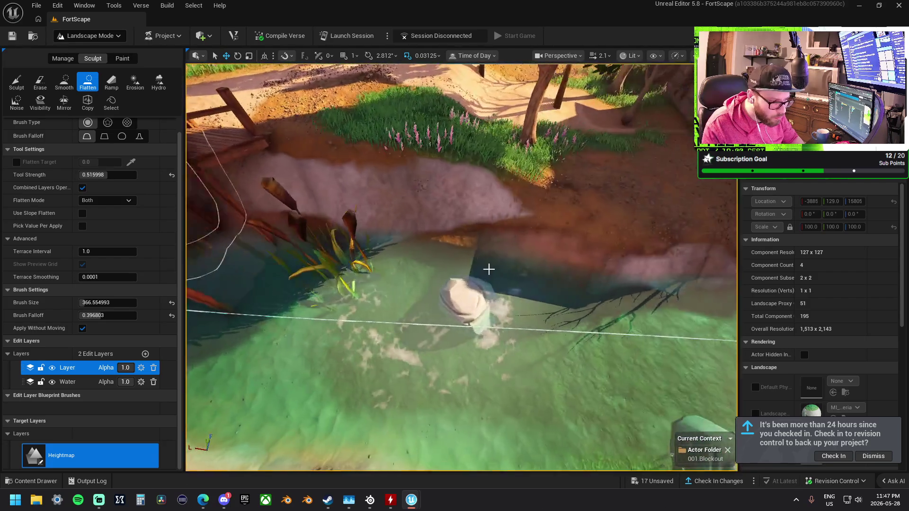
drag(463, 298, 463, 298)
click(64, 81)
drag(353, 311, 353, 311)
mouse_move(569, 268)
mouse_down()
mouse_move(625, 285)
mouse_move(457, 286)
mouse_move(488, 270)
mouse_up()
drag(527, 213, 541, 215)
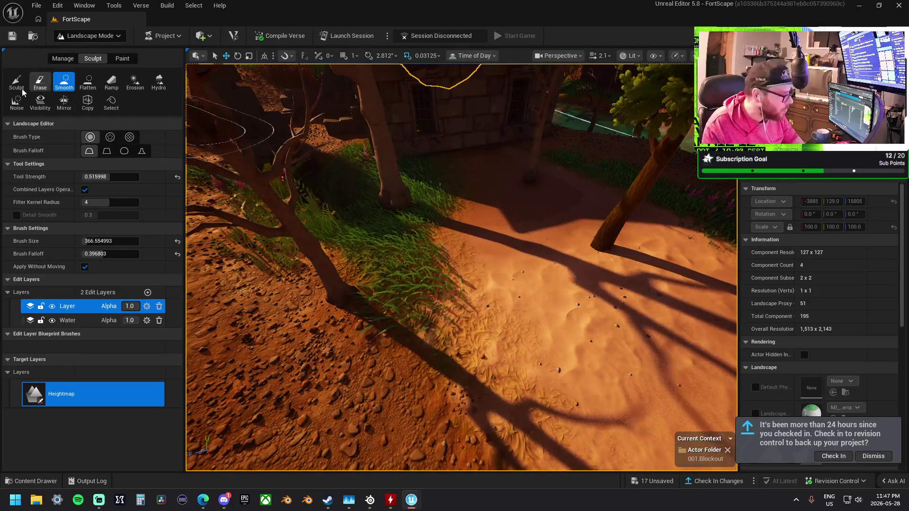
Raise the sand and grass near the tree with the Sculpt brush, then fly to the sand path
click(17, 81)
mouse_move(428, 231)
mouse_down()
mouse_move(426, 211)
mouse_move(361, 290)
mouse_move(699, 245)
mouse_move(534, 195)
mouse_move(523, 179)
mouse_move(503, 187)
mouse_move(469, 176)
mouse_move(493, 27)
mouse_up()
key(w)
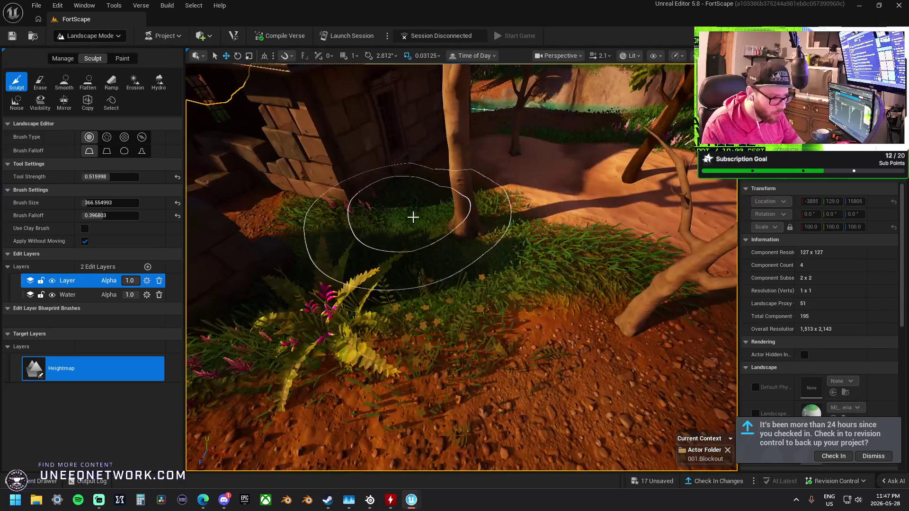
key(w)
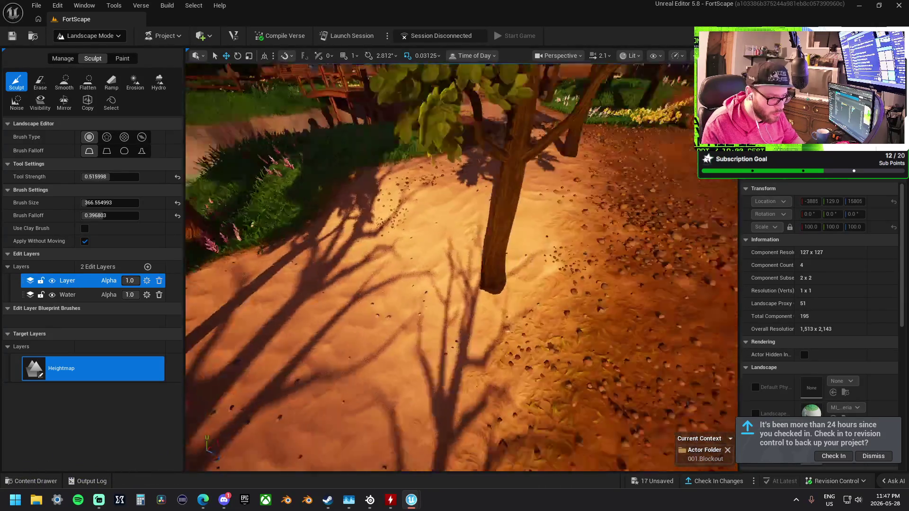
key(s)
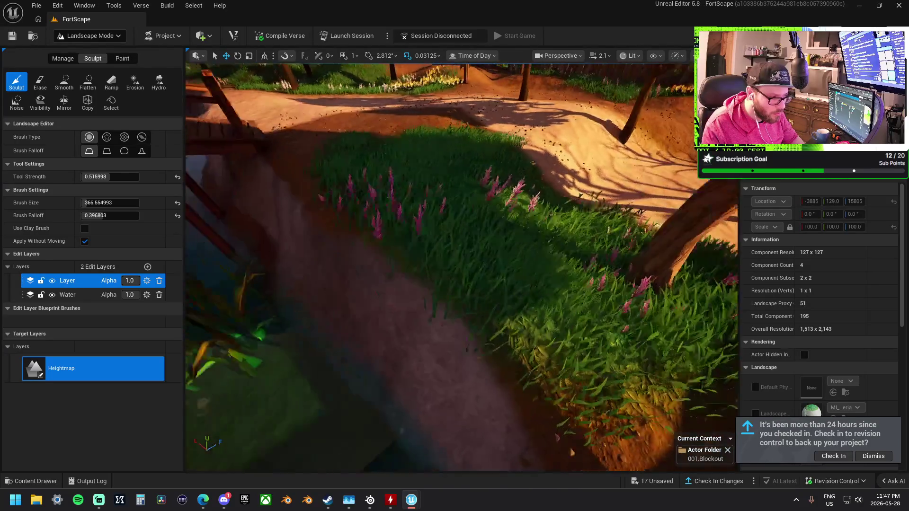
key(w)
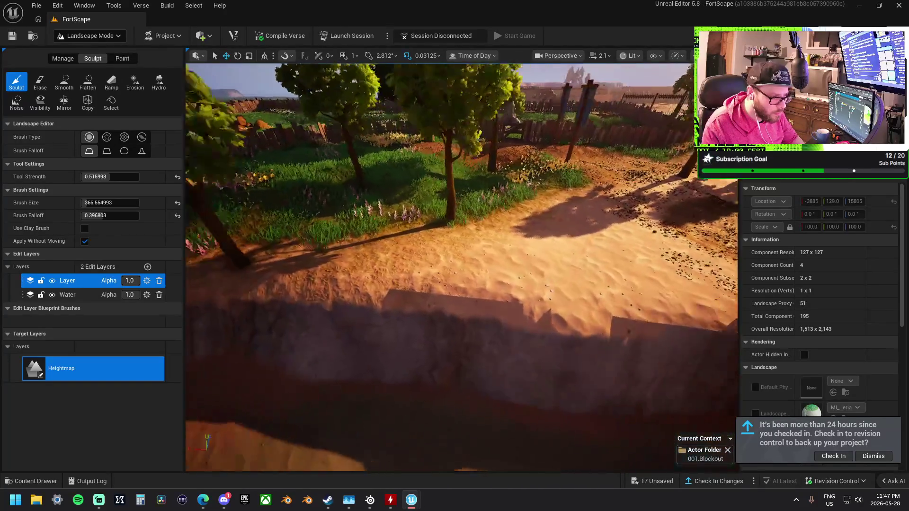
key(s)
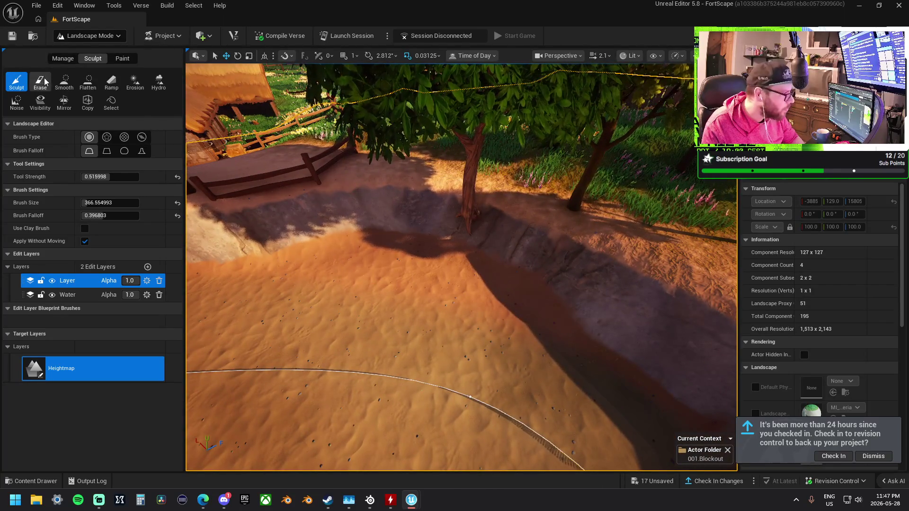
Flatten a lowered channel leftward along the river spline across the sand
click(88, 81)
mouse_move(355, 210)
mouse_down()
mouse_move(504, 162)
mouse_move(470, 185)
mouse_move(404, 161)
mouse_move(363, 205)
mouse_move(475, 189)
mouse_move(501, 204)
mouse_move(401, 186)
mouse_move(544, 172)
mouse_move(562, 204)
mouse_move(345, 257)
mouse_move(359, 246)
mouse_move(398, 341)
mouse_move(481, 243)
mouse_move(430, 172)
mouse_move(469, 248)
mouse_move(401, 248)
mouse_move(398, 204)
mouse_move(335, 260)
mouse_move(379, 270)
mouse_move(449, 238)
mouse_move(439, 209)
mouse_move(353, 193)
mouse_move(365, 186)
mouse_move(371, 230)
mouse_move(449, 258)
mouse_move(432, 263)
mouse_up()
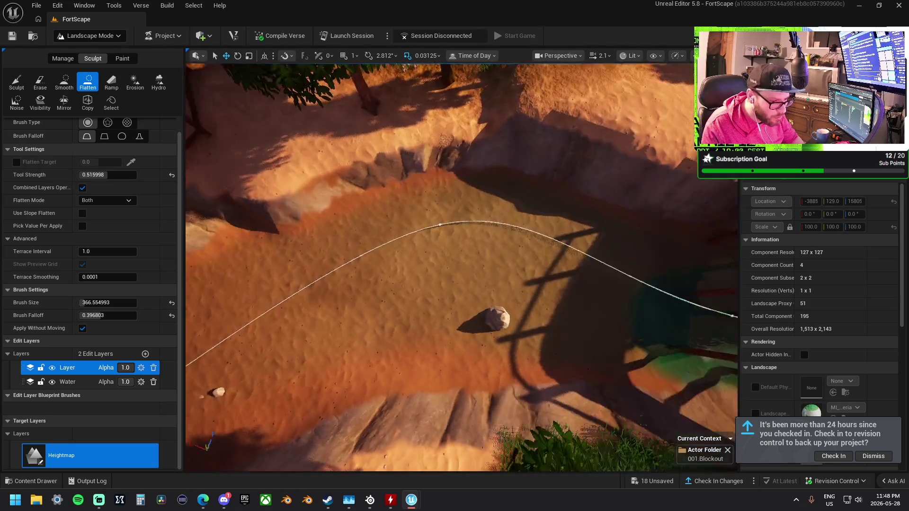
mouse_move(628, 305)
mouse_down()
mouse_move(507, 259)
mouse_move(430, 274)
mouse_move(345, 243)
mouse_move(291, 277)
mouse_up()
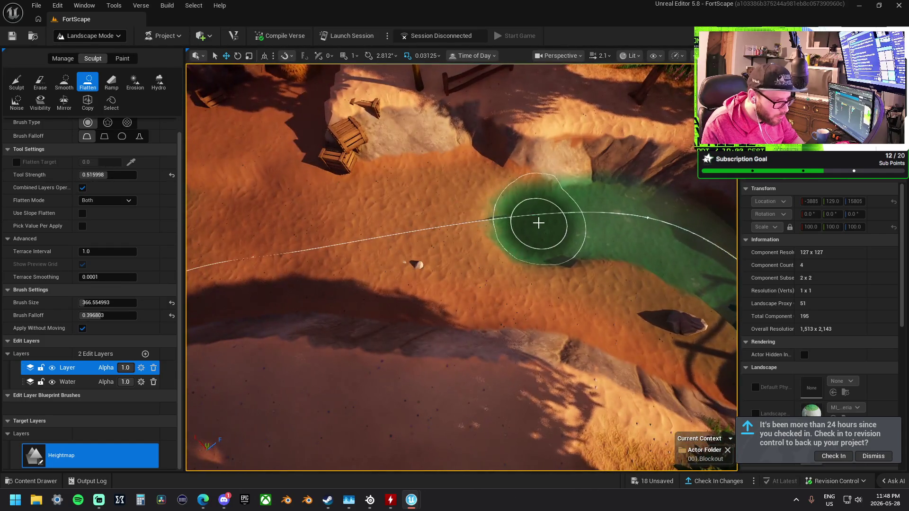
drag(538, 223, 255, 259)
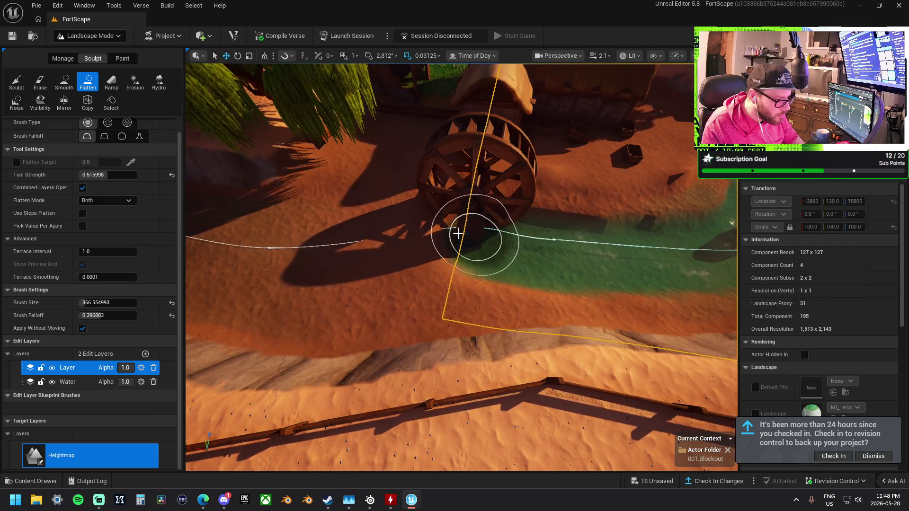
drag(283, 242, 237, 251)
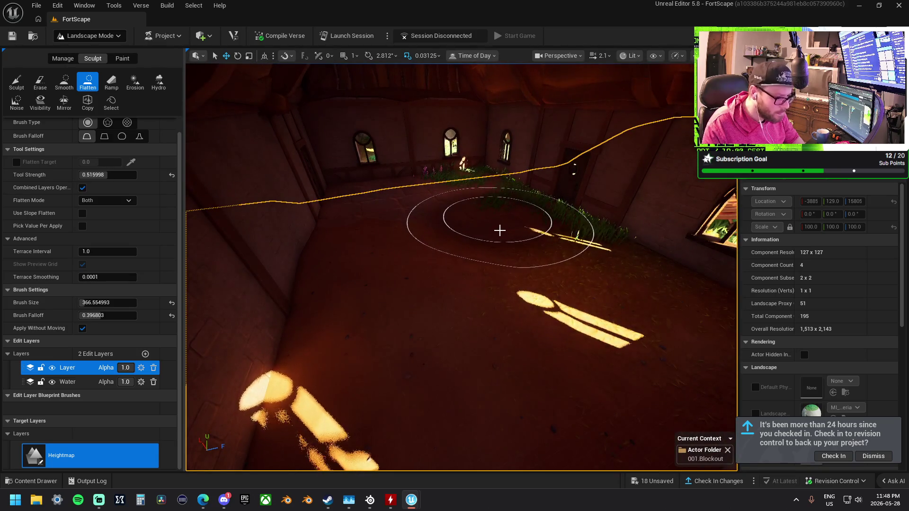
Flatten the floor inside the house with the Flatten tool
mouse_move(499, 231)
mouse_down()
mouse_move(426, 230)
mouse_move(365, 249)
mouse_move(428, 376)
mouse_move(593, 351)
mouse_up()
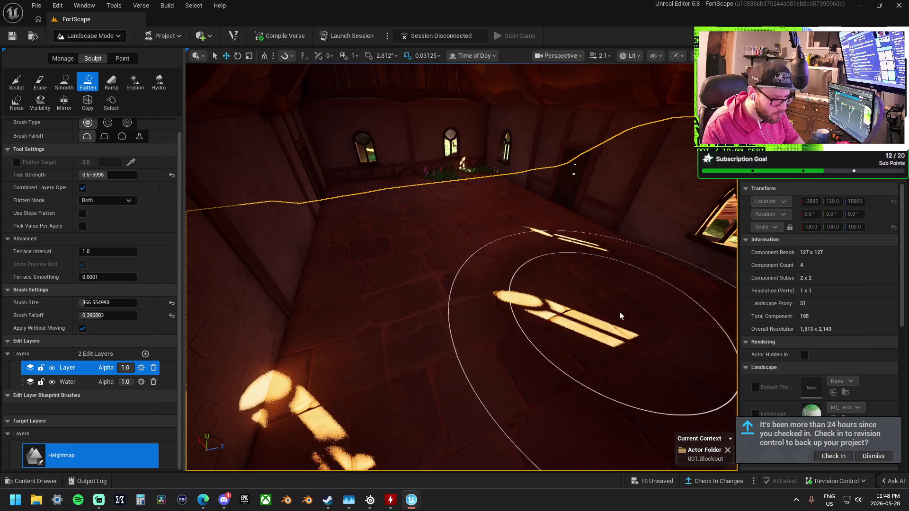
scroll(532, 258, down, 5)
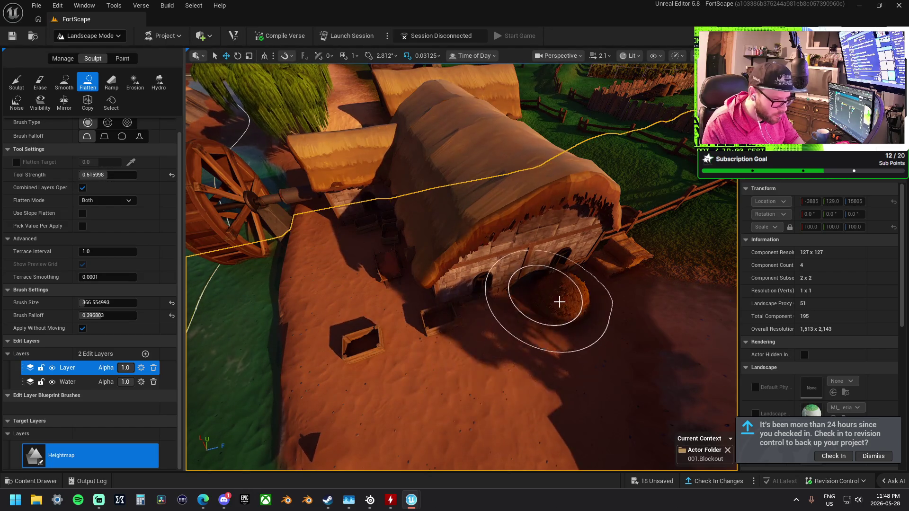
drag(563, 385, 564, 385)
drag(431, 243, 431, 244)
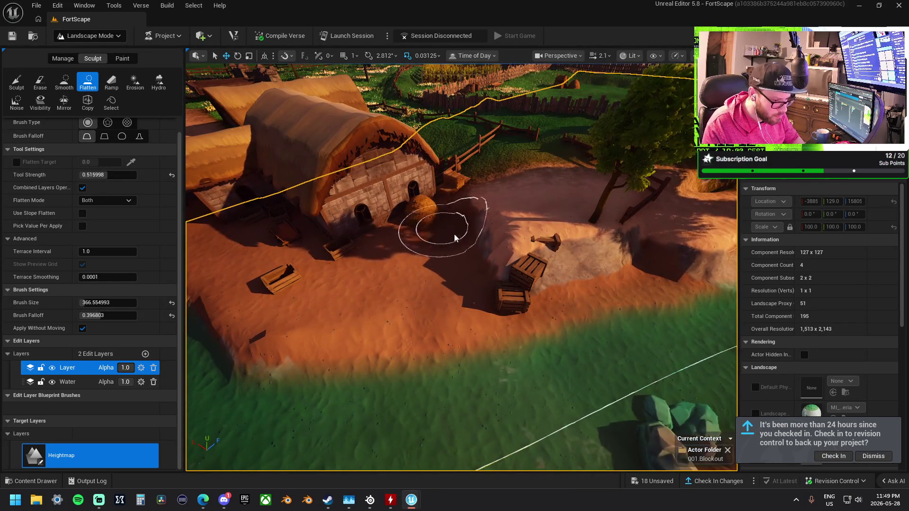
Orbit around the pond and sand bank, then switch the landscape tools to Paint mode
drag(374, 298, 638, 318)
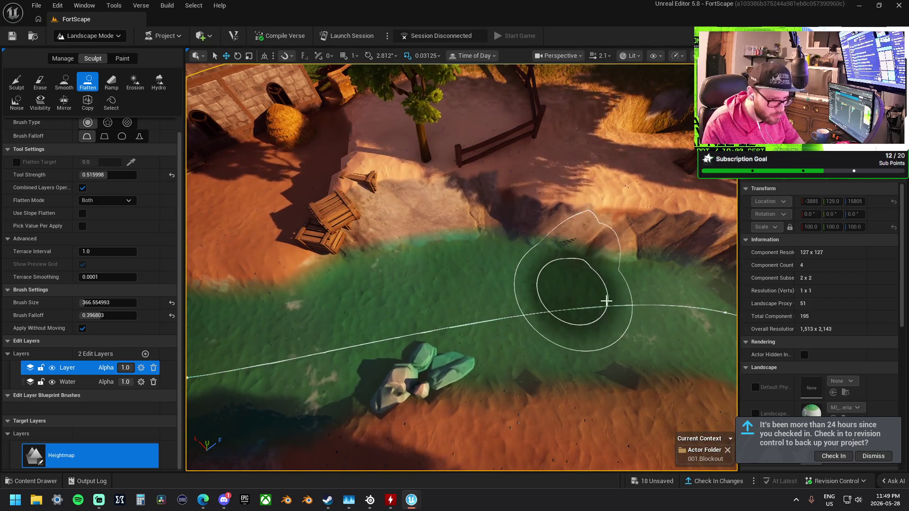
drag(499, 285, 347, 292)
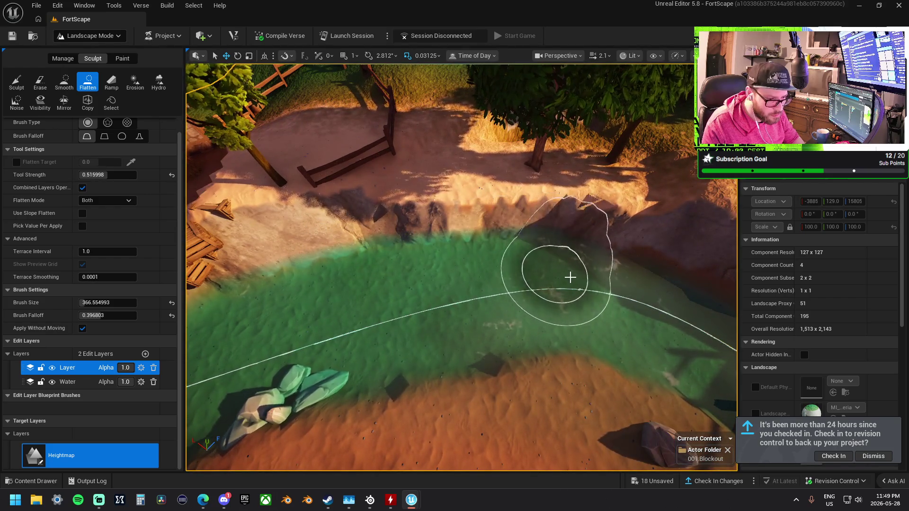
drag(614, 304, 615, 304)
drag(620, 231, 620, 232)
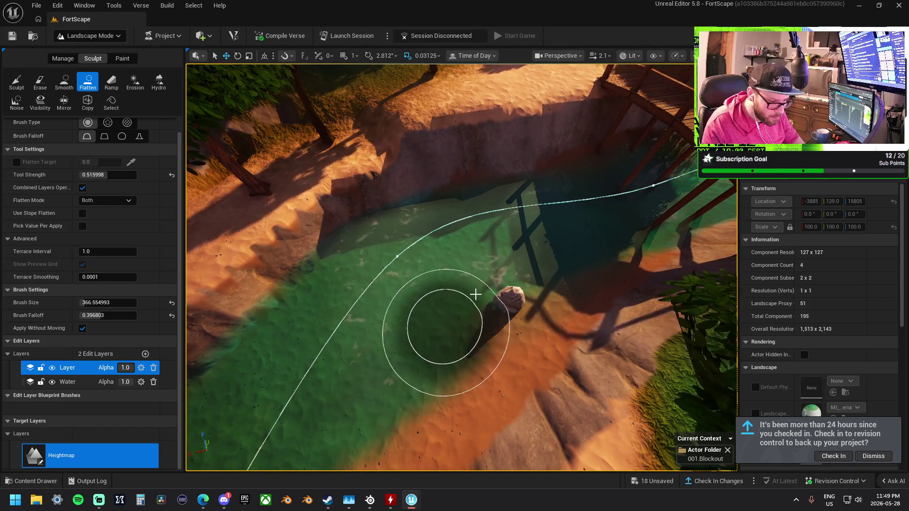
drag(564, 237, 526, 232)
click(122, 58)
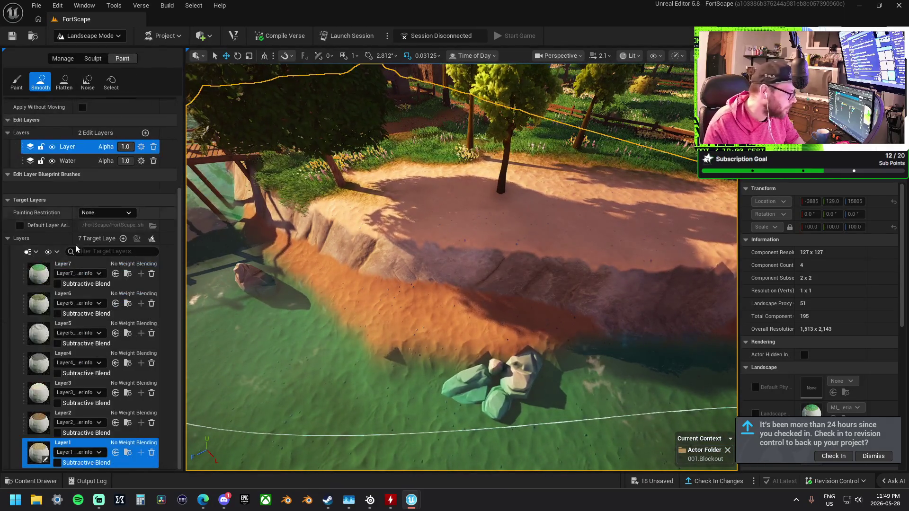
Paint Layer3 grass over the sand above the pond bank with the Paint tool
click(82, 384)
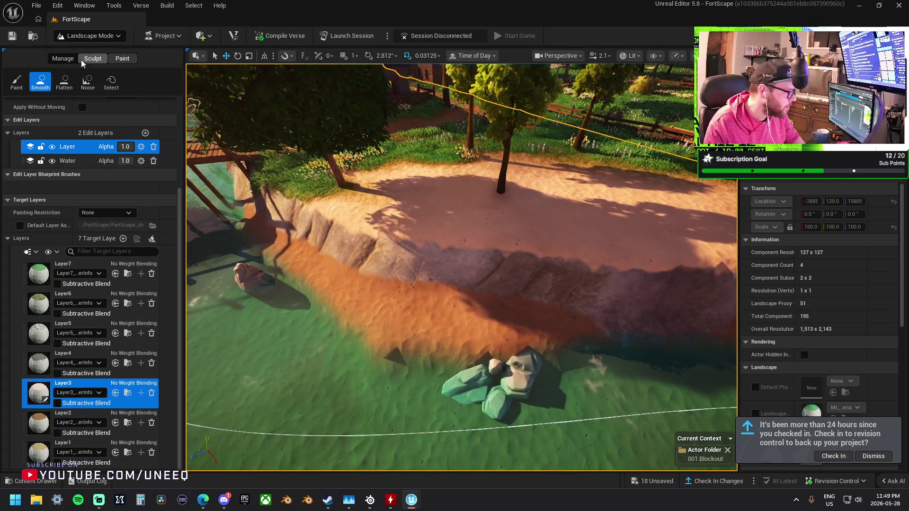
click(19, 82)
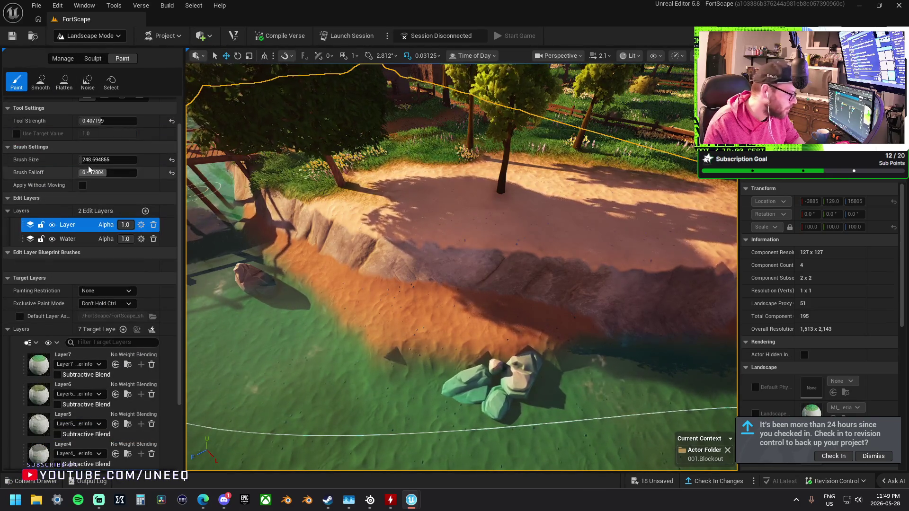
mouse_move(416, 154)
mouse_down()
mouse_move(481, 193)
mouse_move(481, 173)
mouse_move(639, 190)
mouse_move(553, 241)
mouse_up()
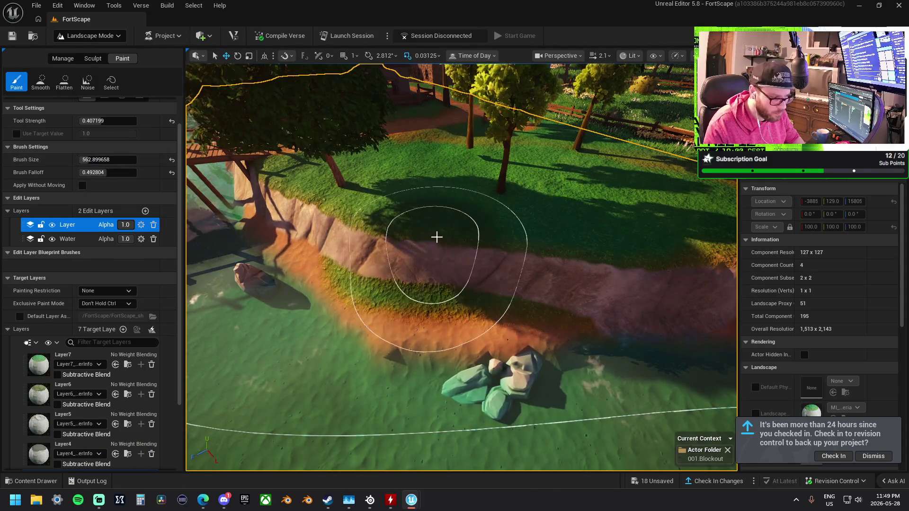
Fly the camera over the cliff, pond, bridge and houses to inspect the terrain
key(w)
key(w)
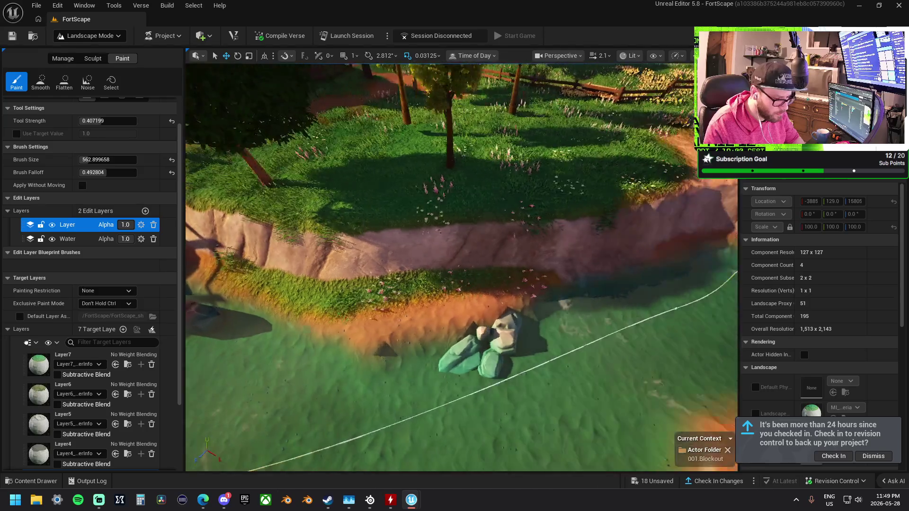
key(w)
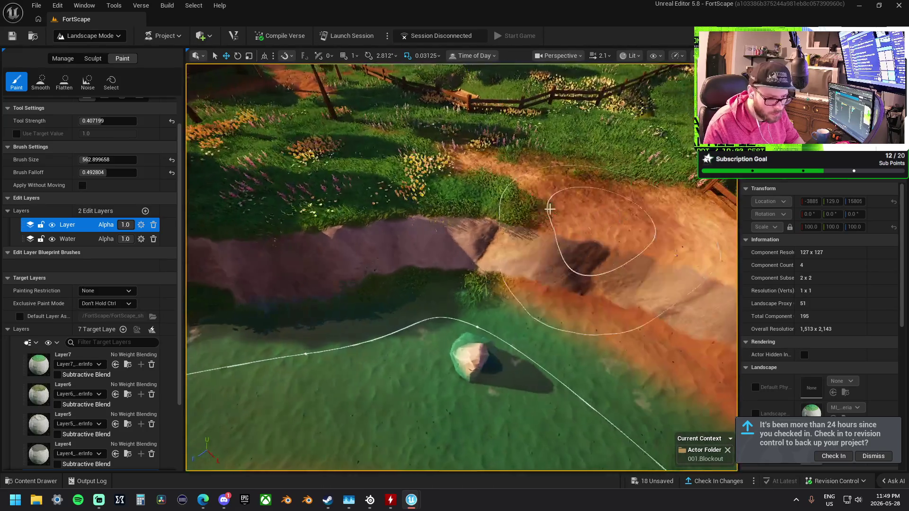
key(w)
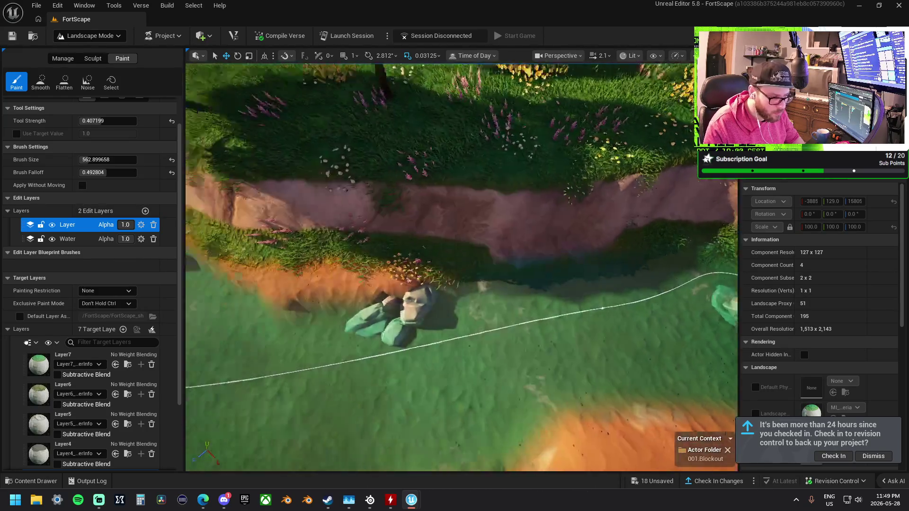
key(w)
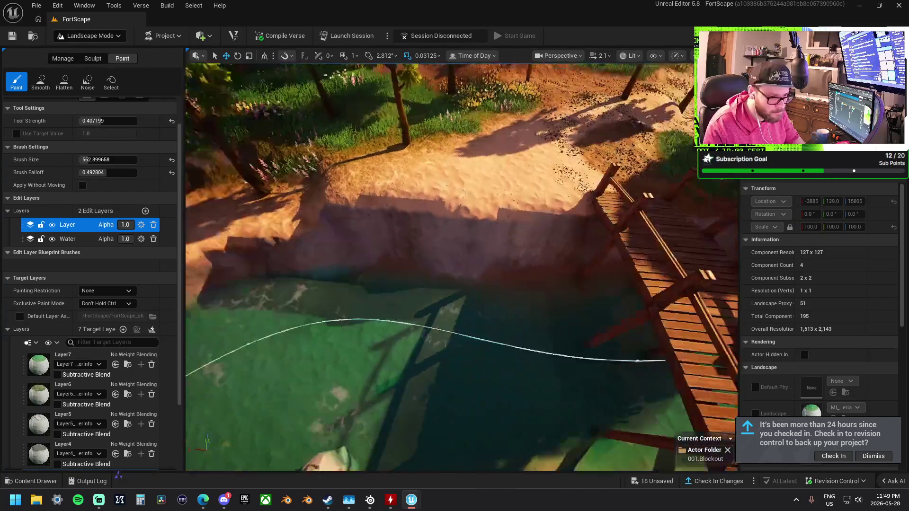
key(w)
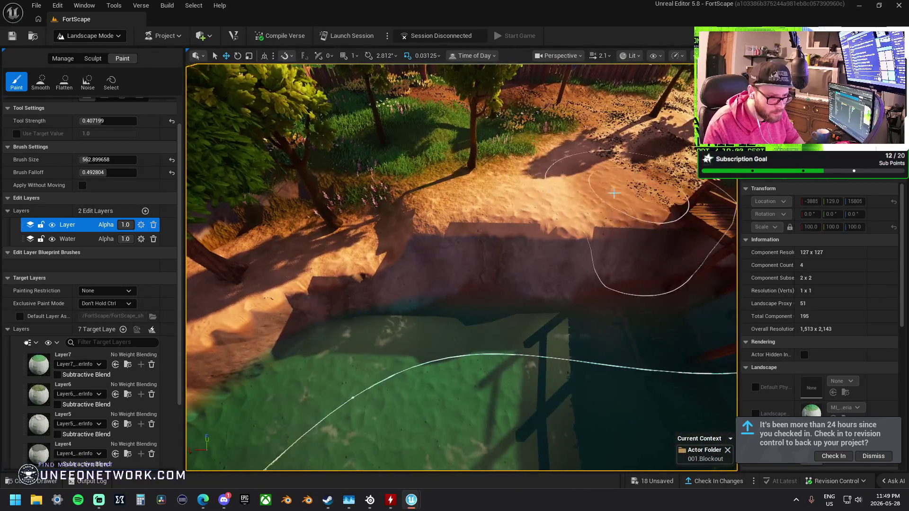
key(w)
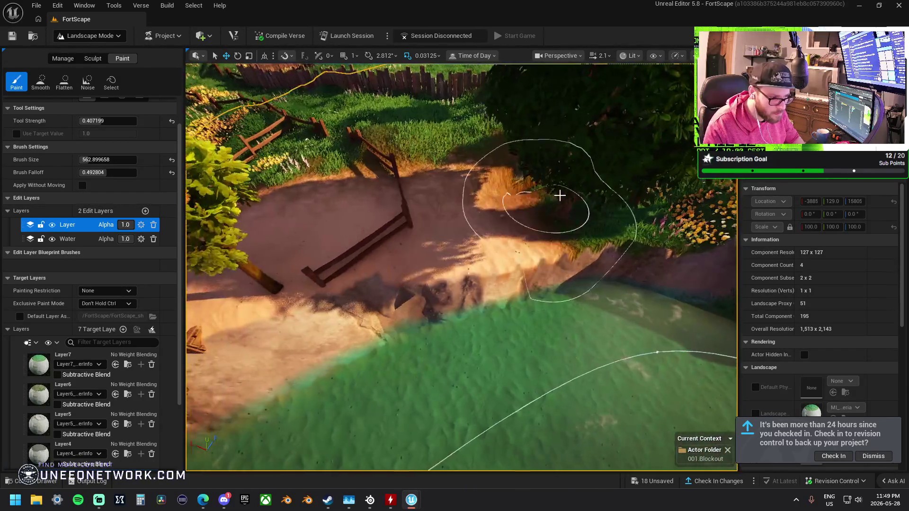
key(w)
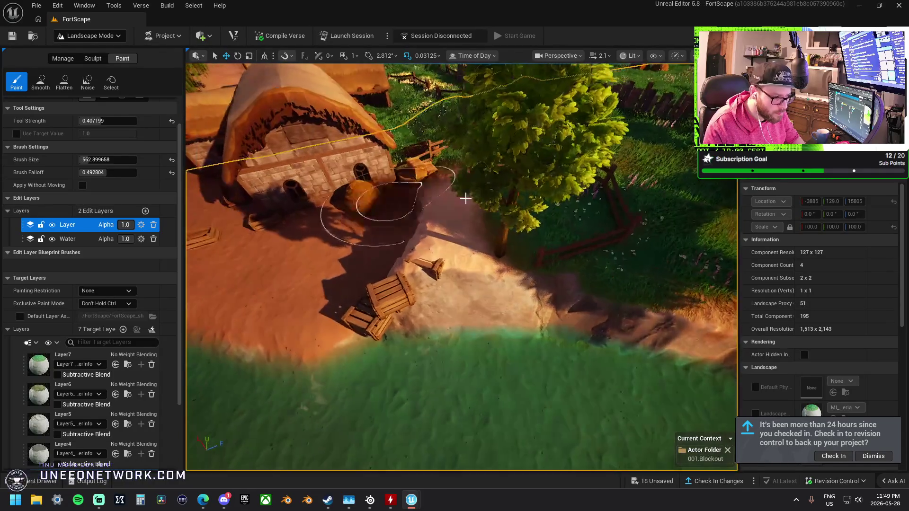
key(w)
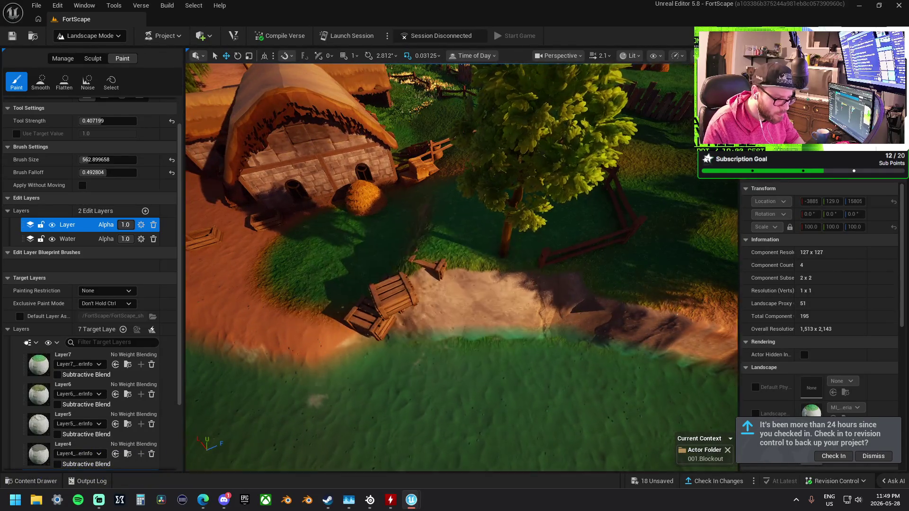
key(w)
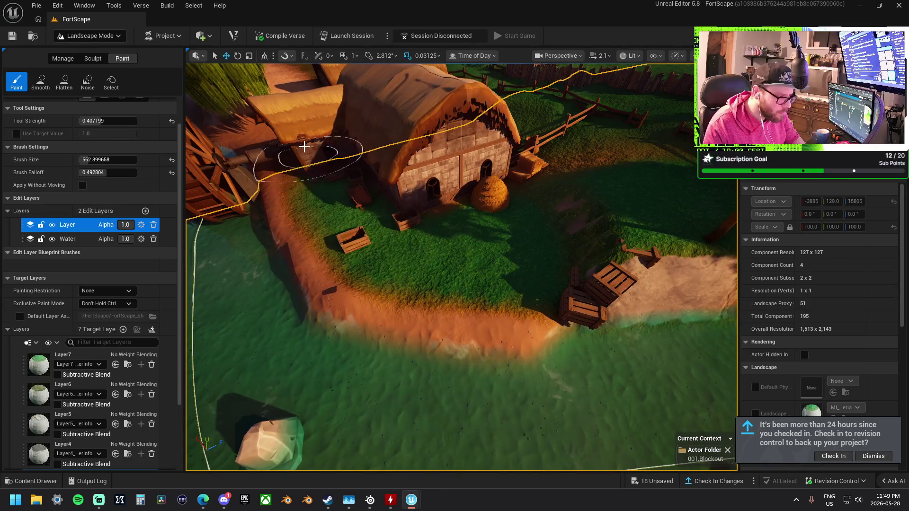
key(s)
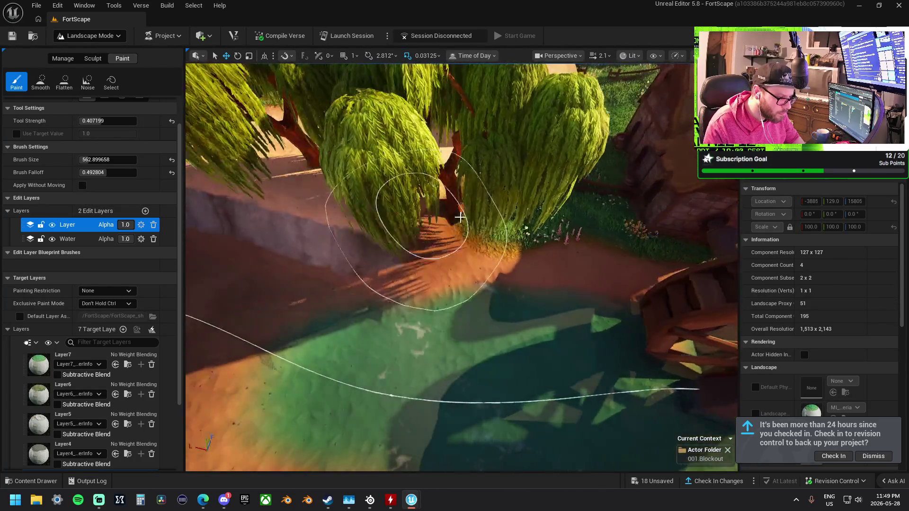
key(w)
key(w)
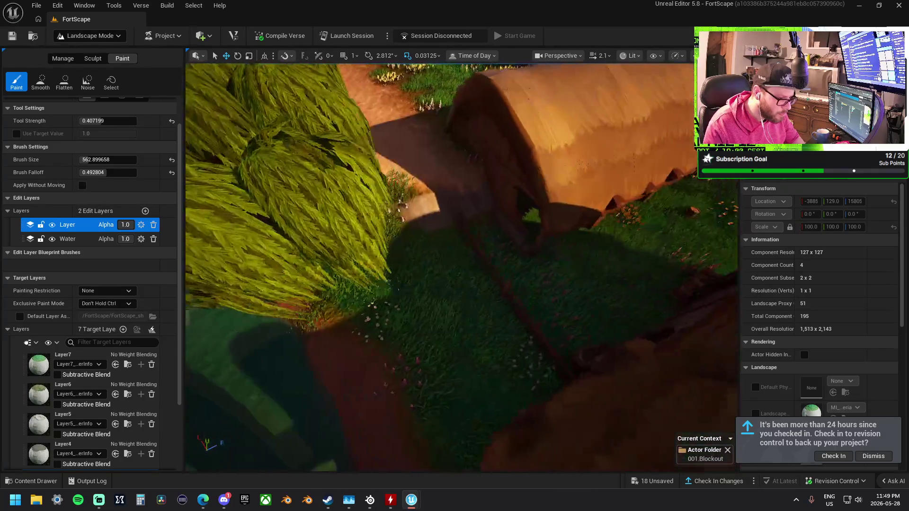
key(w)
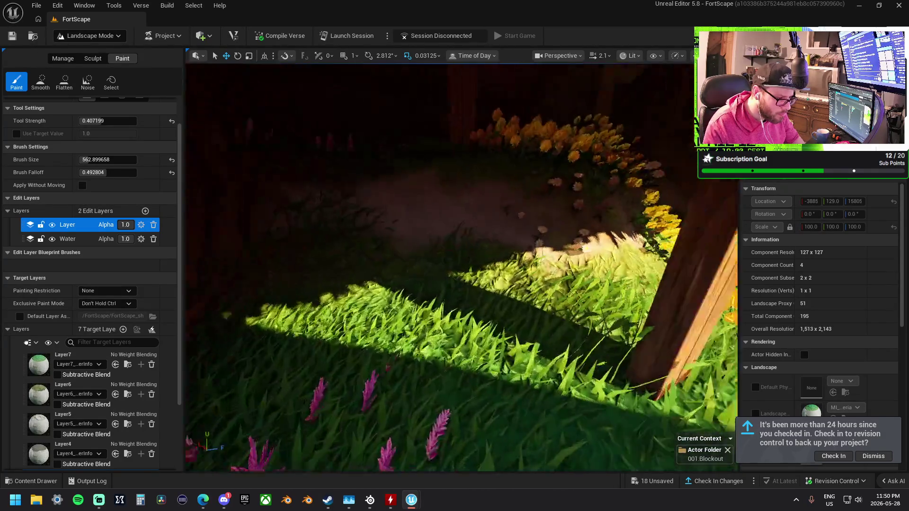
key(s)
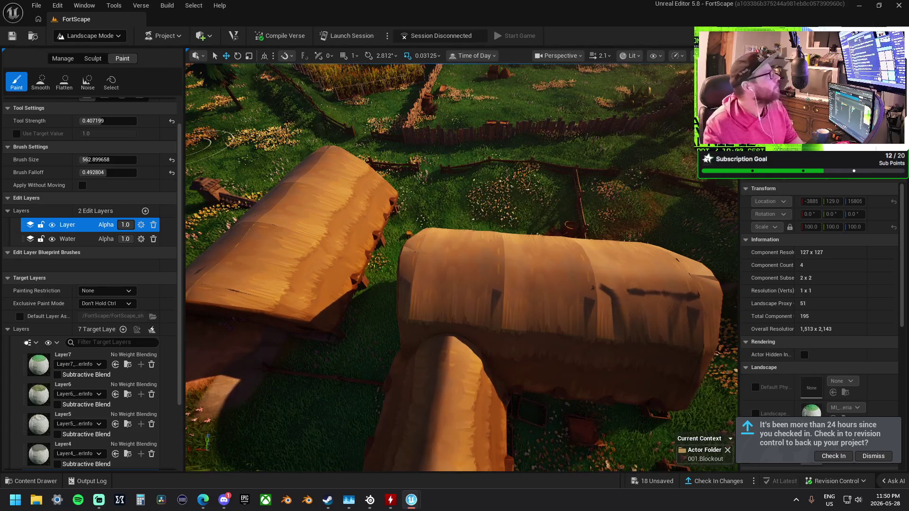
key(alt+Tab)
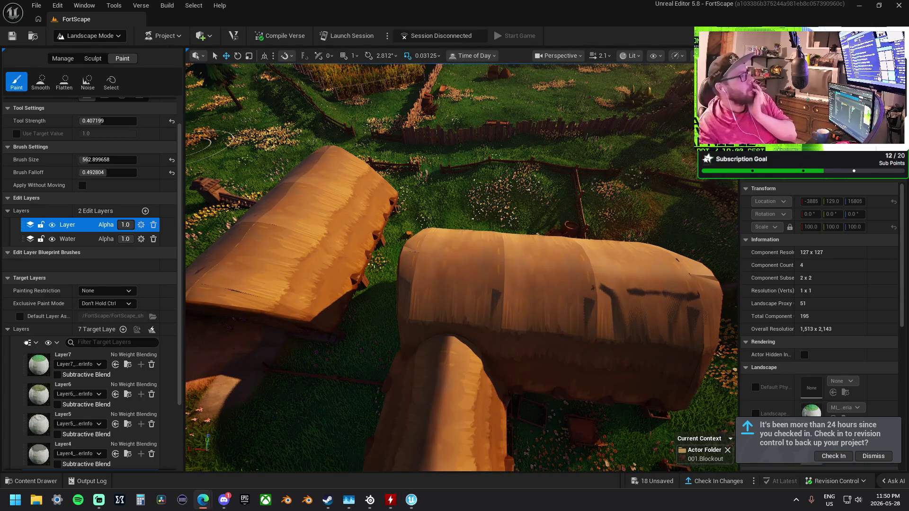
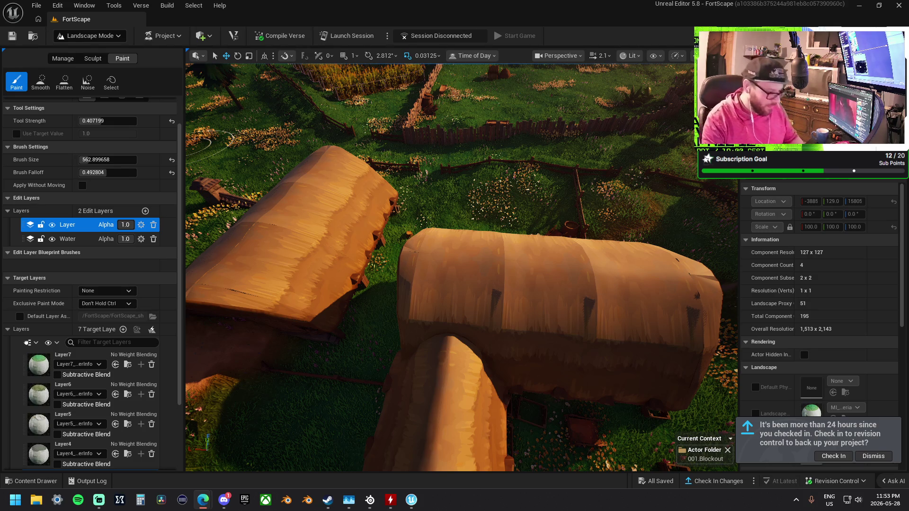
Paint a trial dirt path from the stone house to the fence, then undo it
click(500, 290)
key(w)
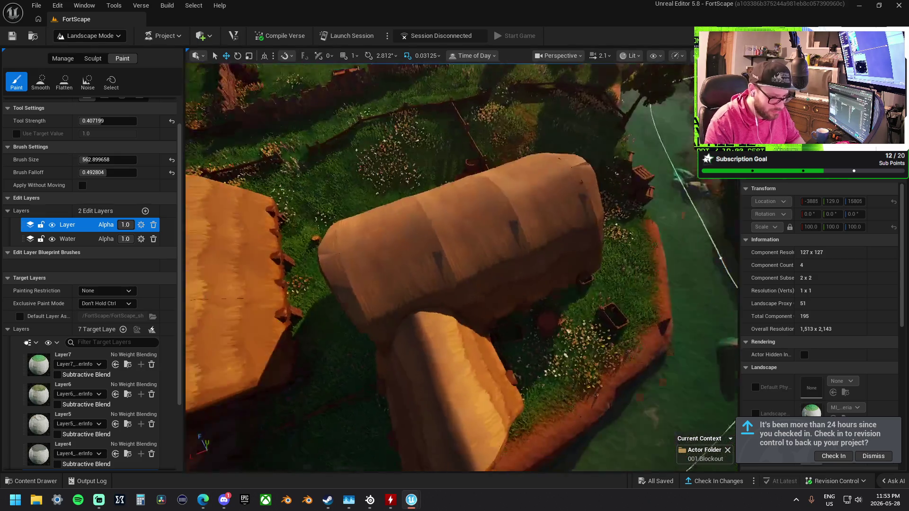
key(s)
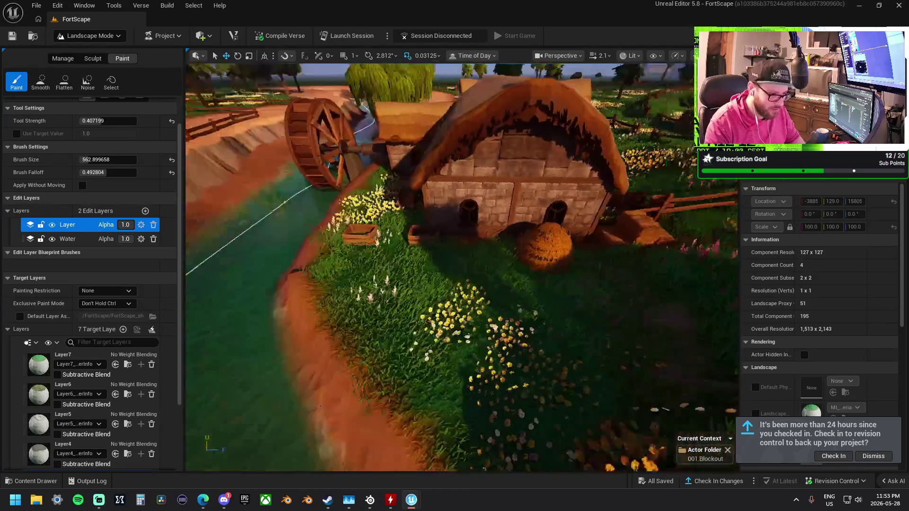
drag(342, 231, 530, 244)
key(ctrl+z)
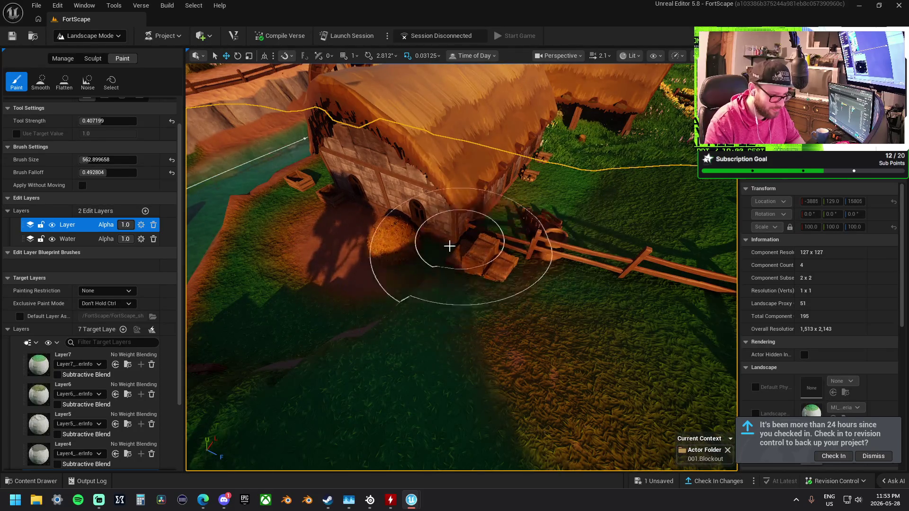
Move toward the fence and crates, switch to sculpting, and choose the Smooth tool
key(w)
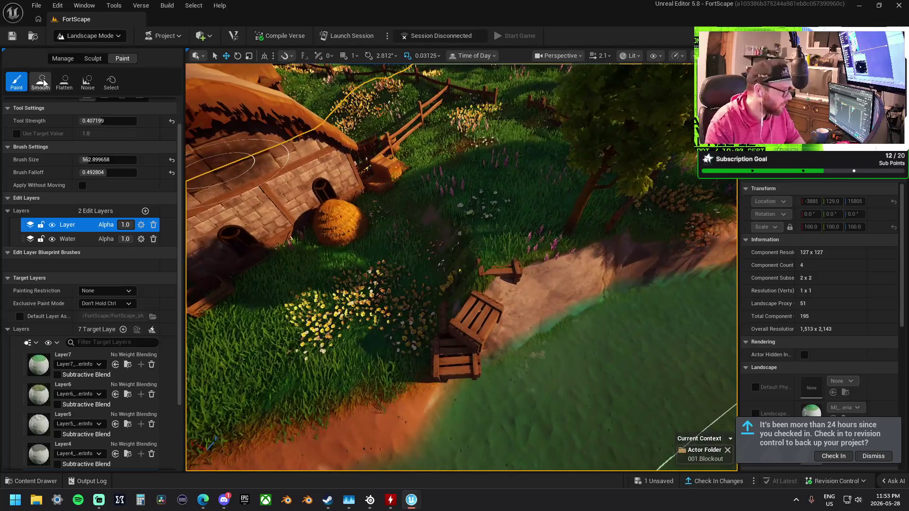
click(40, 82)
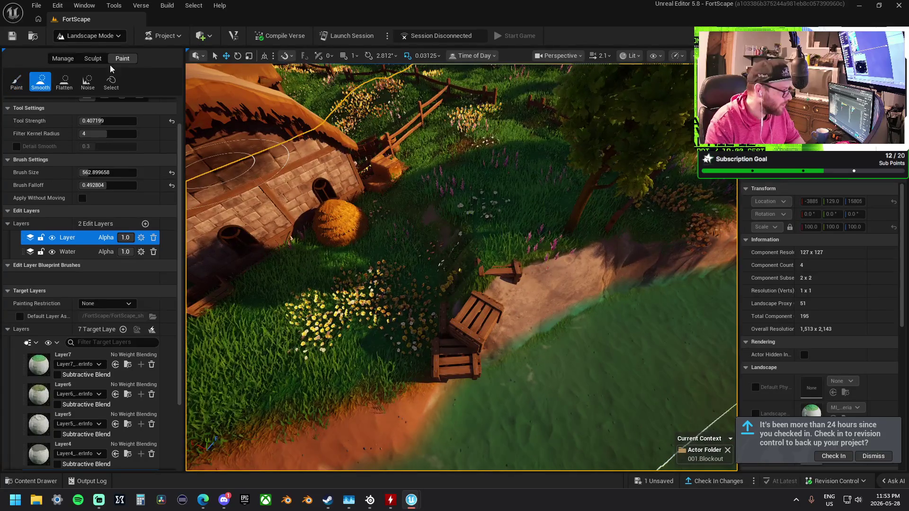
click(93, 58)
click(88, 83)
click(64, 83)
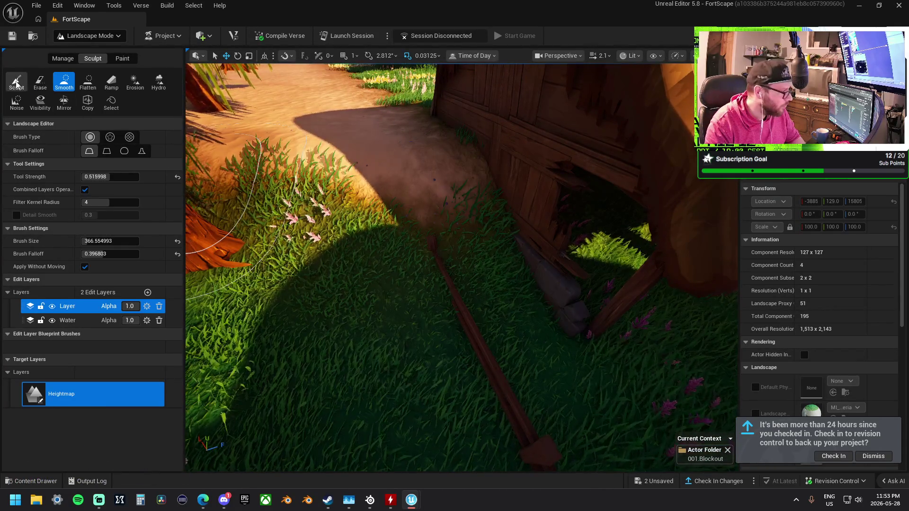
Select Flatten and level the mound beside the hay bales by the barn wall
click(87, 82)
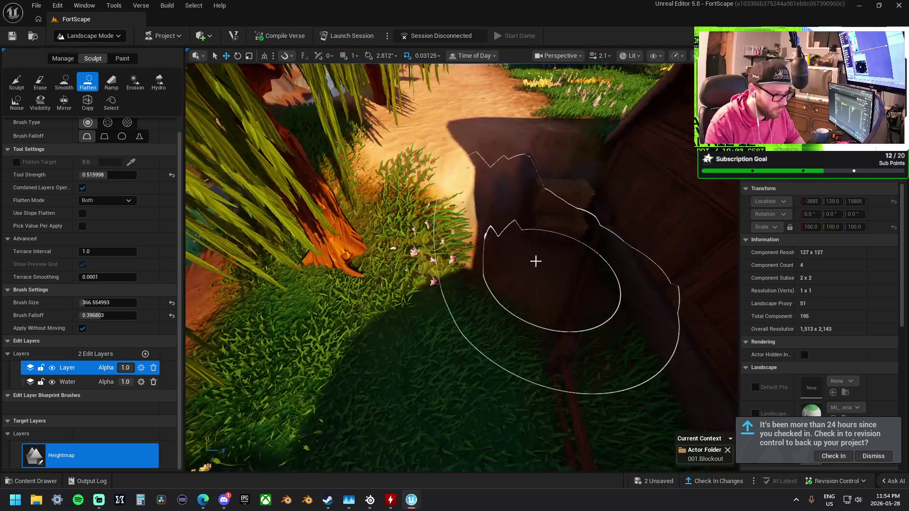
mouse_move(535, 261)
mouse_down()
mouse_move(503, 244)
mouse_move(463, 288)
mouse_move(369, 246)
mouse_move(344, 252)
mouse_up()
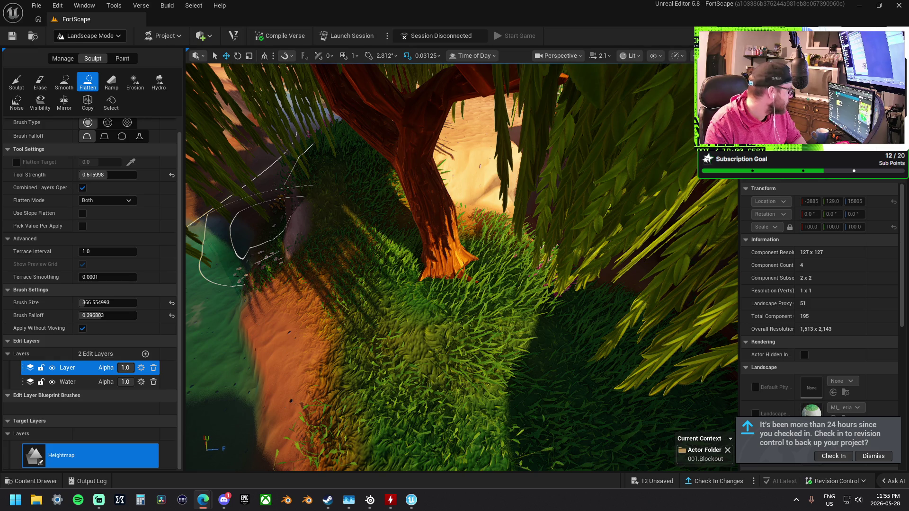
Reposition the view near the willow tree and select the landscape section under the river
right_click(381, 187)
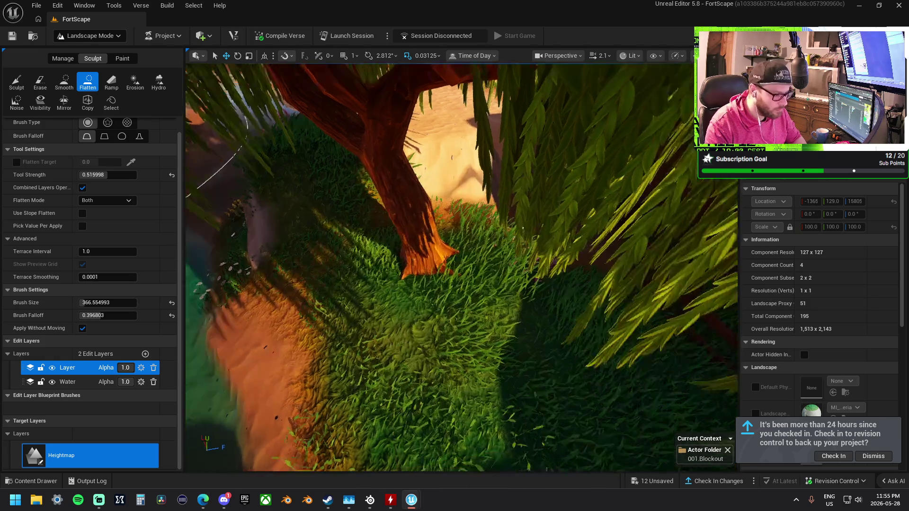
scroll(254, 227, down, 5)
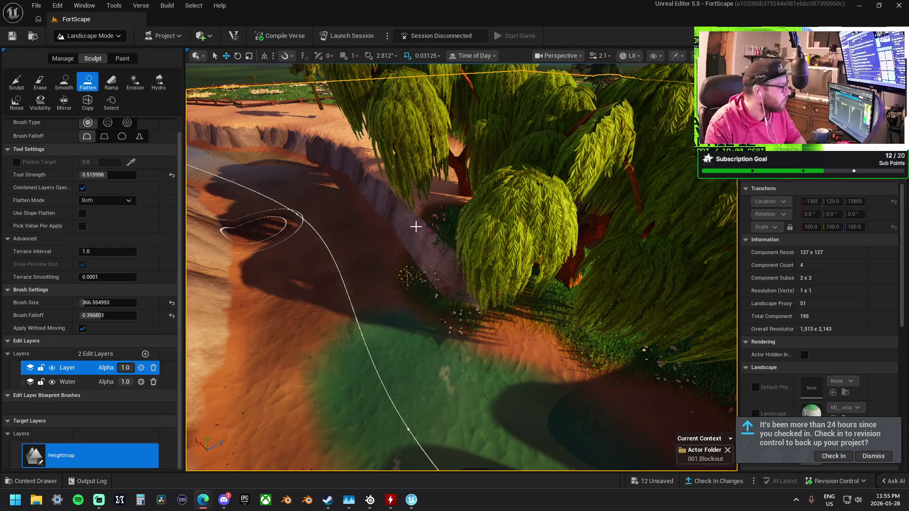
scroll(416, 227, up, 5)
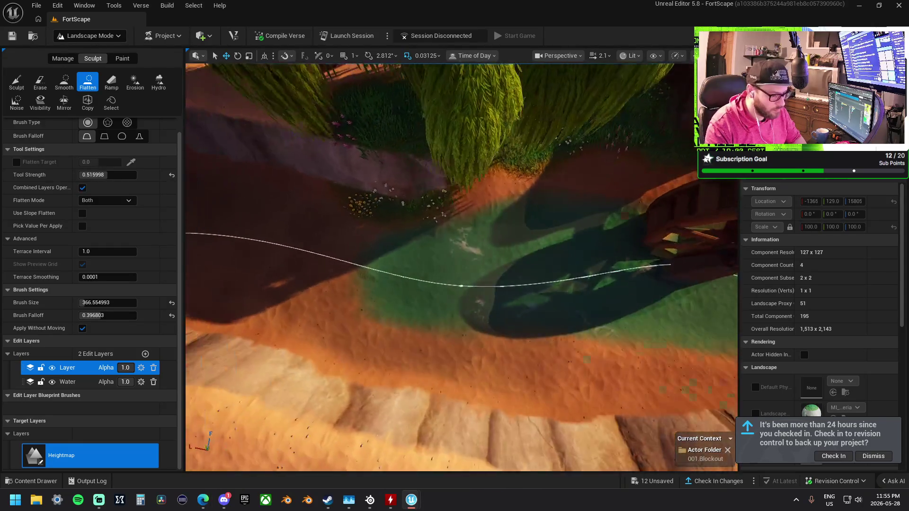
scroll(548, 243, up, 1)
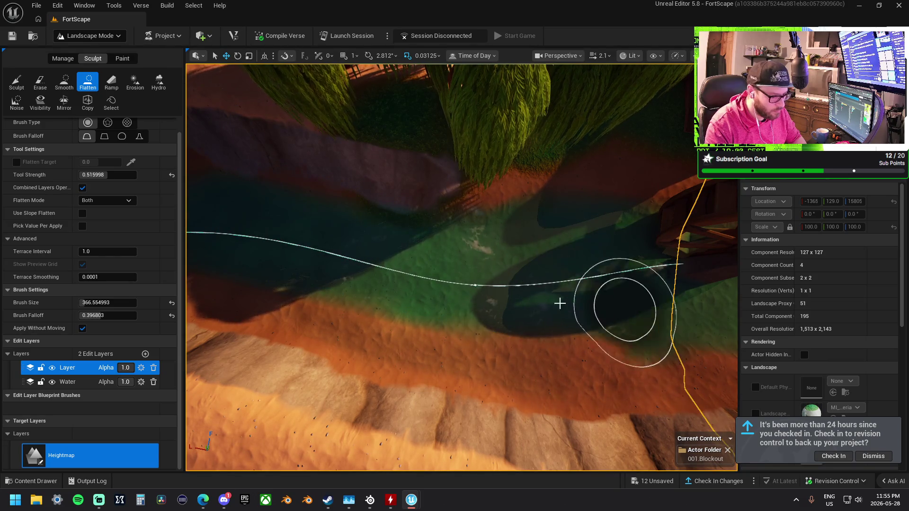
click(472, 286)
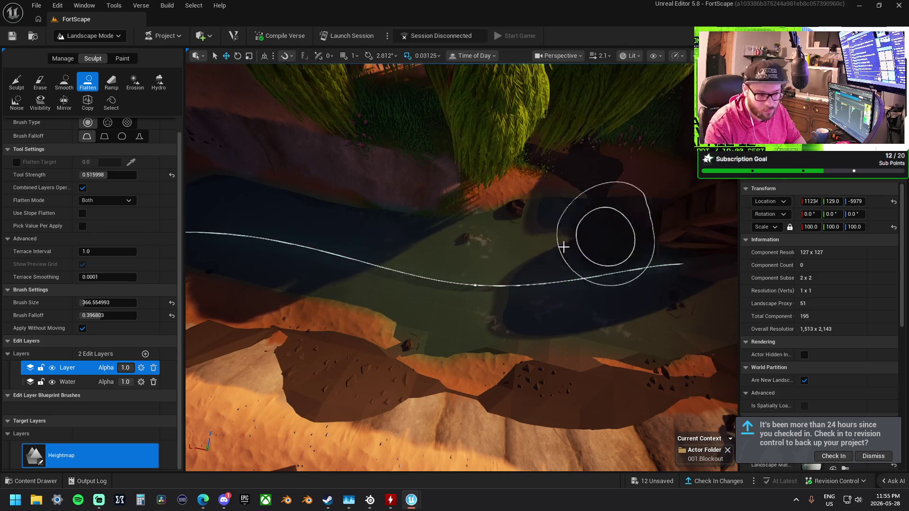
From an oblique view, flatten the riverbed along the spline leftward and rightward
key(w)
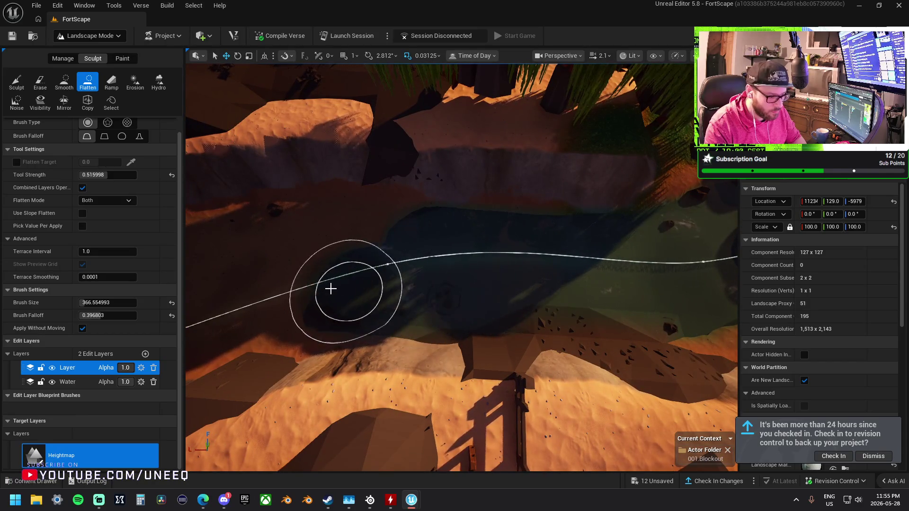
scroll(524, 269, up, 3)
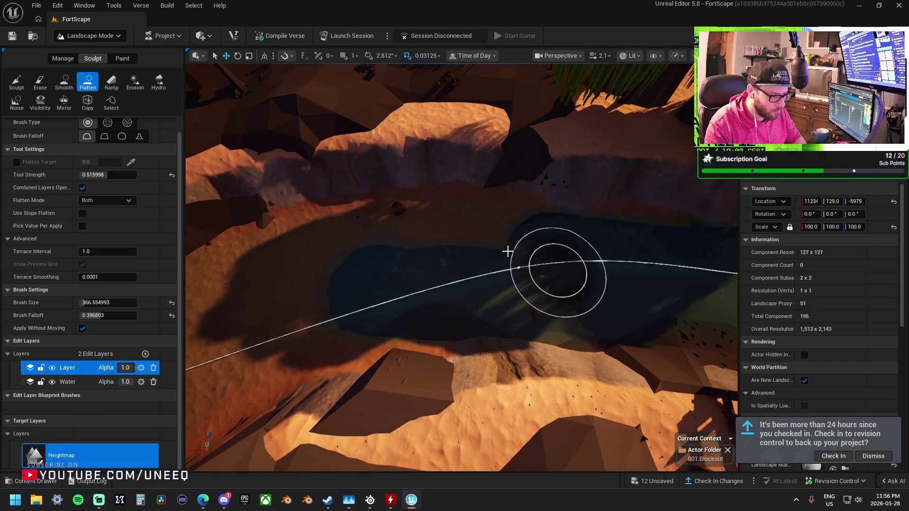
key(w)
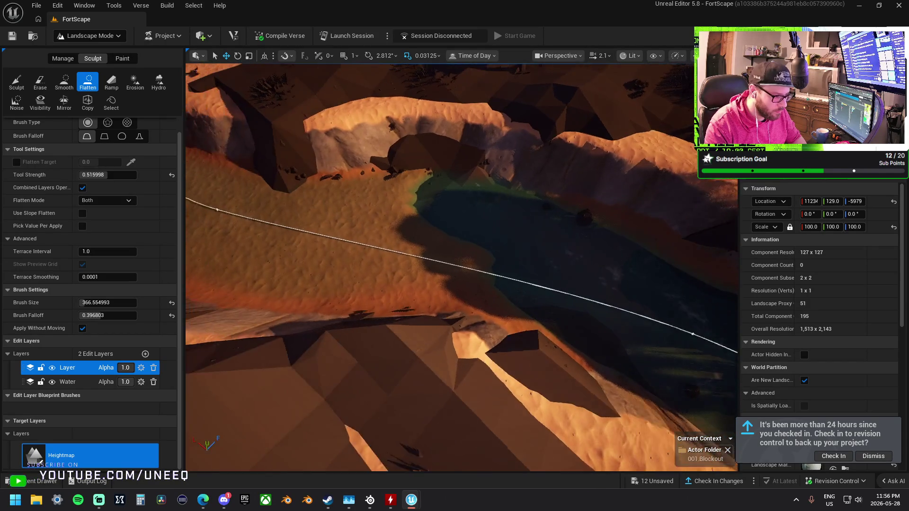
mouse_move(400, 221)
mouse_down()
mouse_move(234, 189)
mouse_move(229, 205)
mouse_move(322, 252)
mouse_move(437, 259)
mouse_up()
mouse_move(531, 256)
mouse_down()
mouse_move(594, 264)
mouse_move(487, 247)
mouse_up()
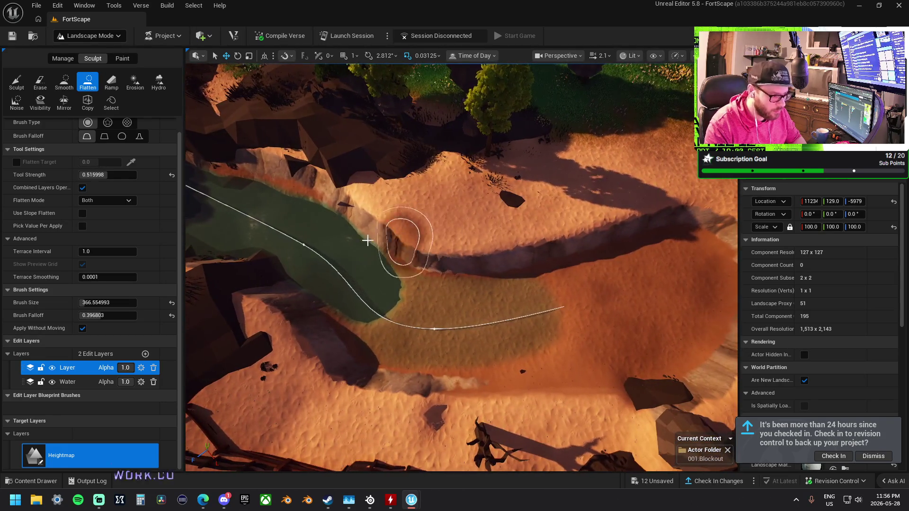
Lower the sand ridge and the right sand bank into the water channel
mouse_move(583, 275)
mouse_down()
mouse_move(630, 265)
mouse_move(663, 243)
mouse_up()
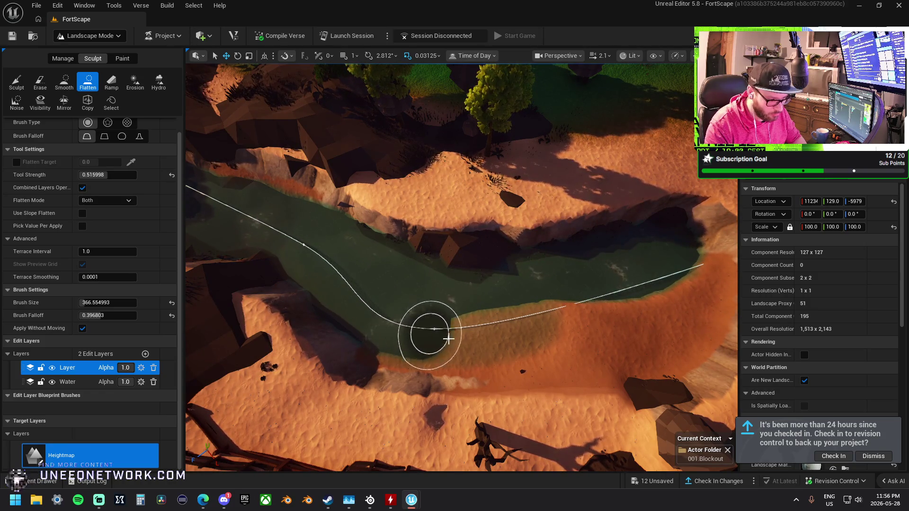
mouse_move(566, 348)
mouse_down()
mouse_move(634, 341)
mouse_move(467, 350)
mouse_up()
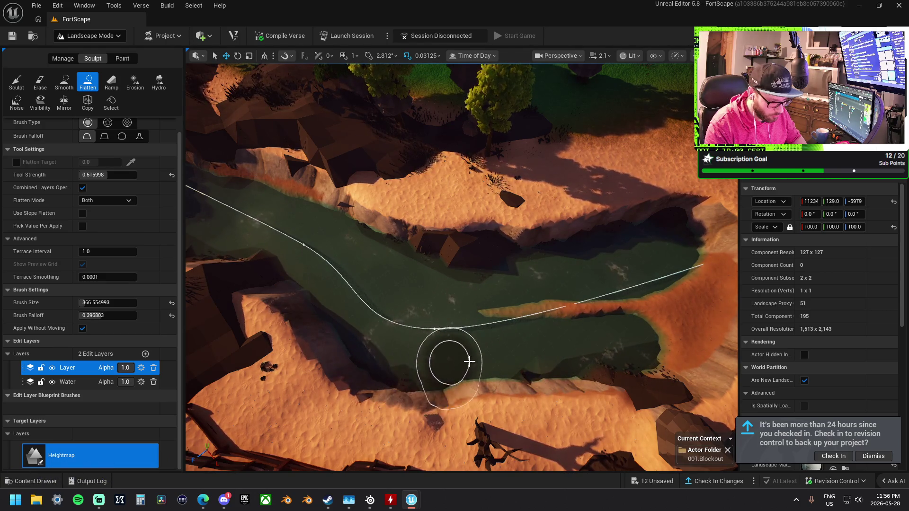
drag(537, 348, 456, 350)
Follow the channel and extend the flattened depression toward the bend and channel end
drag(399, 320, 416, 376)
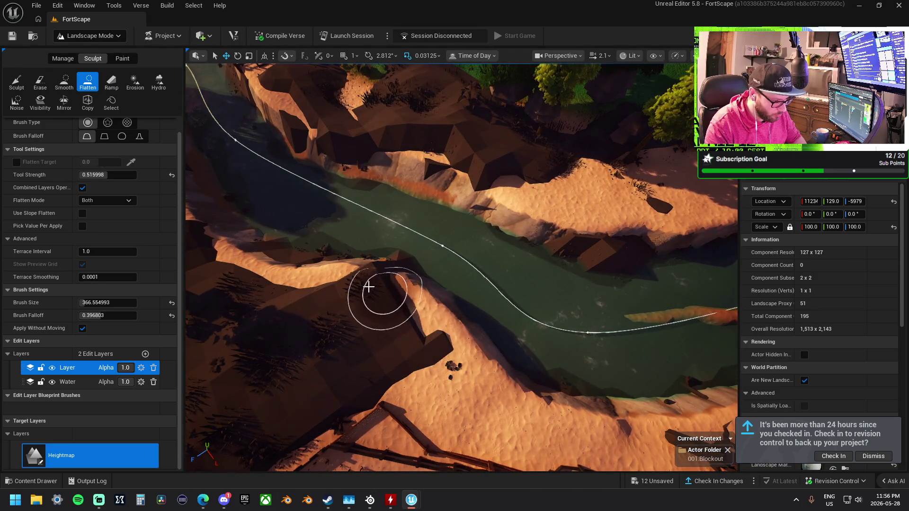
drag(319, 306, 331, 194)
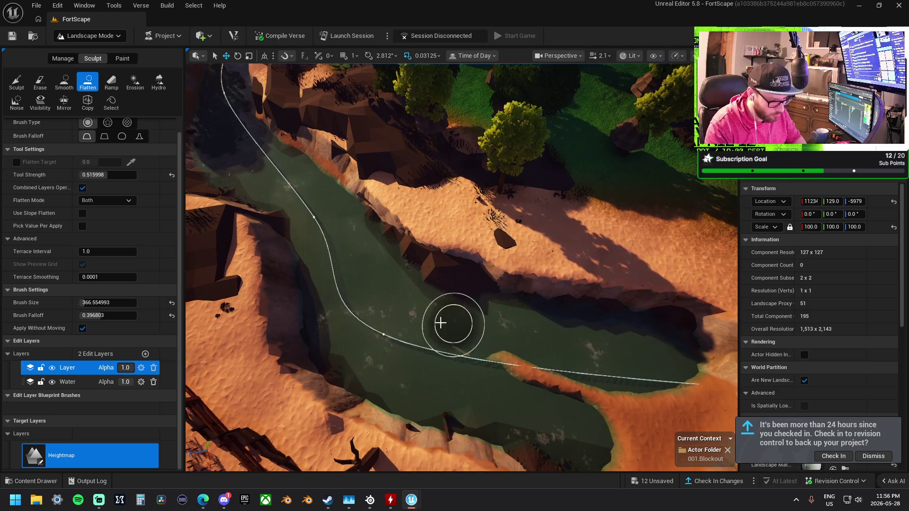
mouse_move(613, 398)
mouse_down()
mouse_move(608, 346)
mouse_move(599, 383)
mouse_up()
drag(380, 296, 423, 312)
mouse_move(480, 307)
mouse_down()
mouse_move(524, 298)
mouse_move(602, 315)
mouse_move(602, 294)
mouse_up()
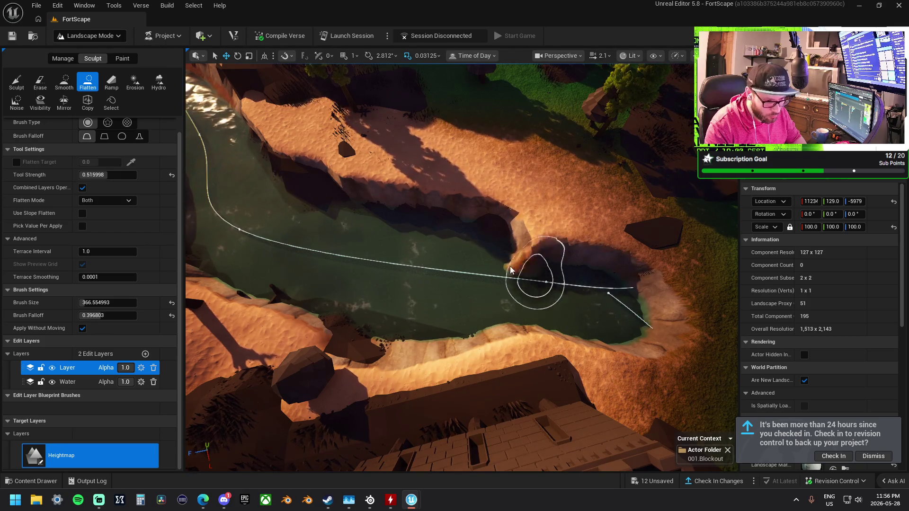
drag(522, 260, 502, 263)
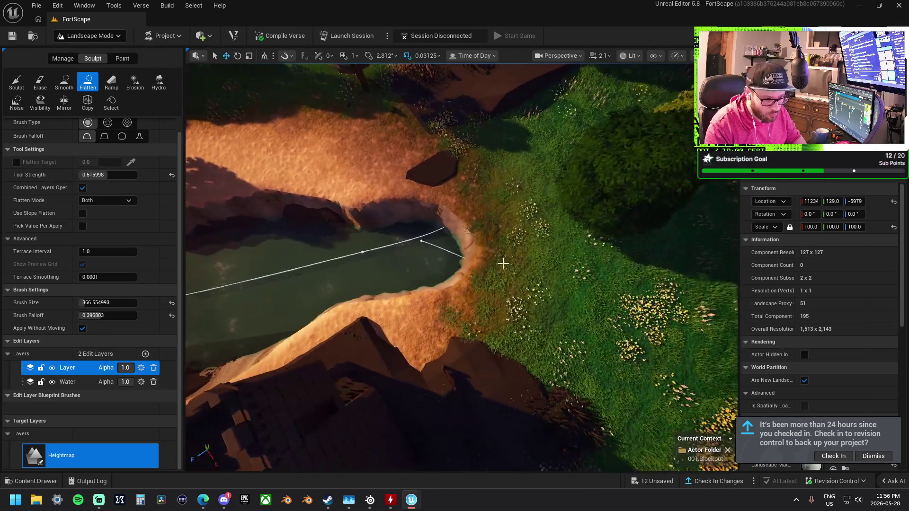
Carve the channel end deep into the grassy bank and extend it toward the pond
mouse_move(361, 268)
mouse_down()
mouse_move(576, 310)
mouse_move(587, 292)
mouse_move(466, 268)
mouse_move(436, 249)
mouse_move(519, 189)
mouse_move(536, 165)
mouse_move(462, 205)
mouse_move(461, 251)
mouse_up()
mouse_move(515, 266)
mouse_down()
mouse_move(568, 267)
mouse_move(509, 240)
mouse_move(497, 212)
mouse_move(366, 214)
mouse_move(408, 308)
mouse_move(489, 321)
mouse_move(380, 242)
mouse_move(413, 332)
mouse_move(504, 350)
mouse_up()
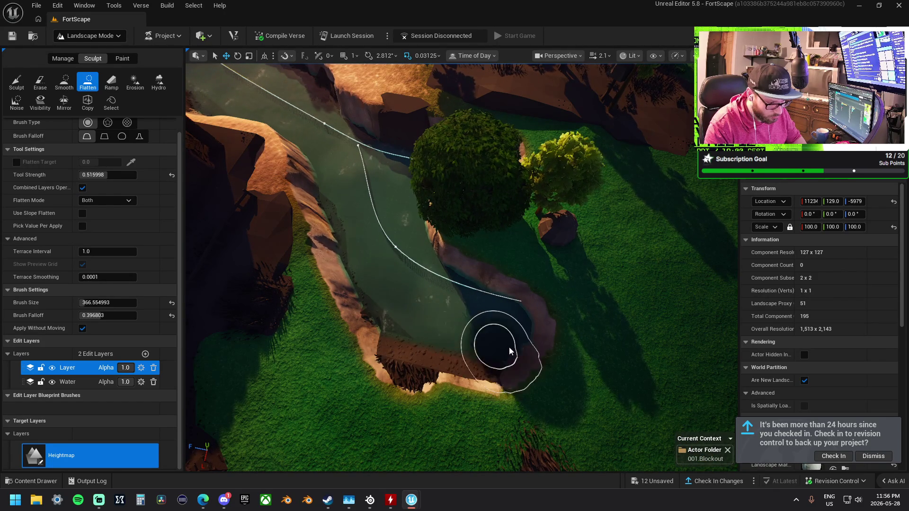
mouse_move(555, 361)
mouse_down()
mouse_move(631, 357)
mouse_move(649, 309)
mouse_up()
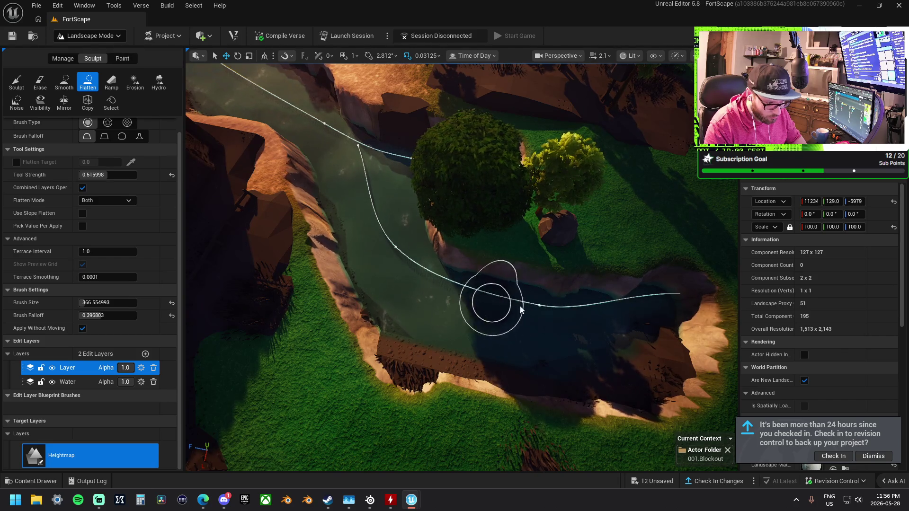
mouse_move(649, 270)
mouse_down()
mouse_move(497, 265)
mouse_move(412, 291)
mouse_move(504, 293)
mouse_move(480, 257)
mouse_up()
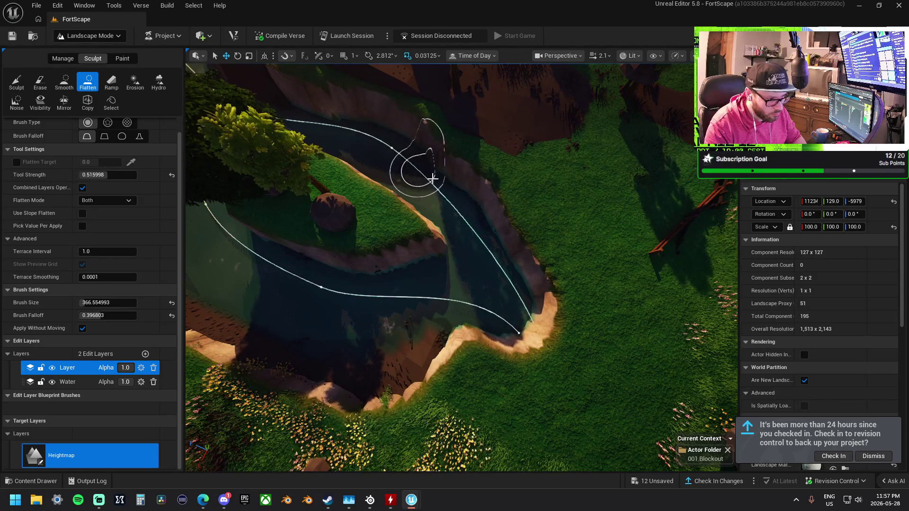
mouse_move(512, 231)
mouse_down()
mouse_move(558, 288)
mouse_move(604, 324)
mouse_move(609, 349)
mouse_move(562, 319)
mouse_move(520, 307)
mouse_move(581, 411)
mouse_move(592, 414)
mouse_move(580, 356)
mouse_up()
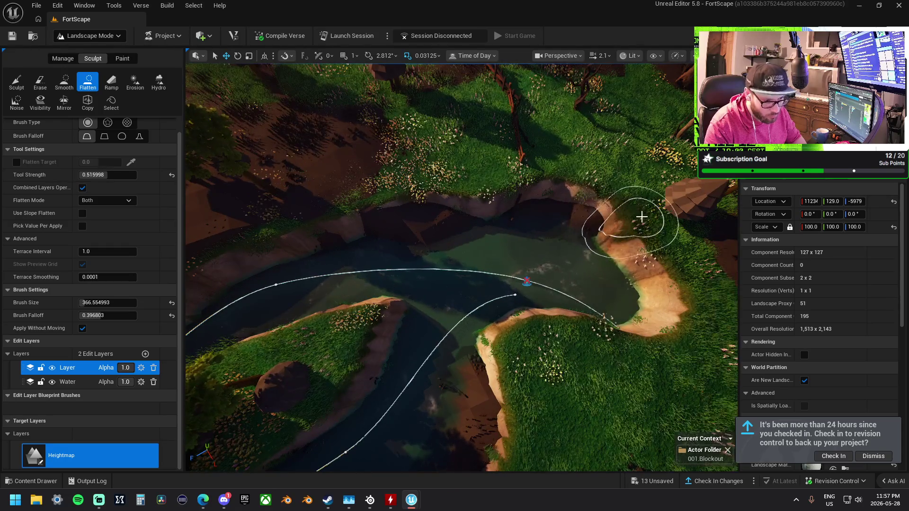
Flatten the river bends, turning the cliff edge into a plateau and the left-bank ledge into riverbed
key(w)
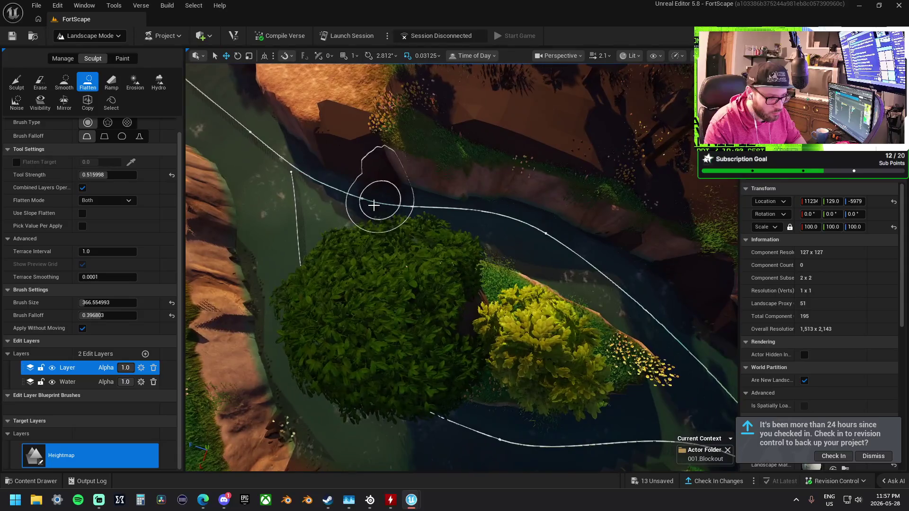
mouse_move(373, 205)
mouse_down()
mouse_move(472, 204)
mouse_move(611, 257)
mouse_up()
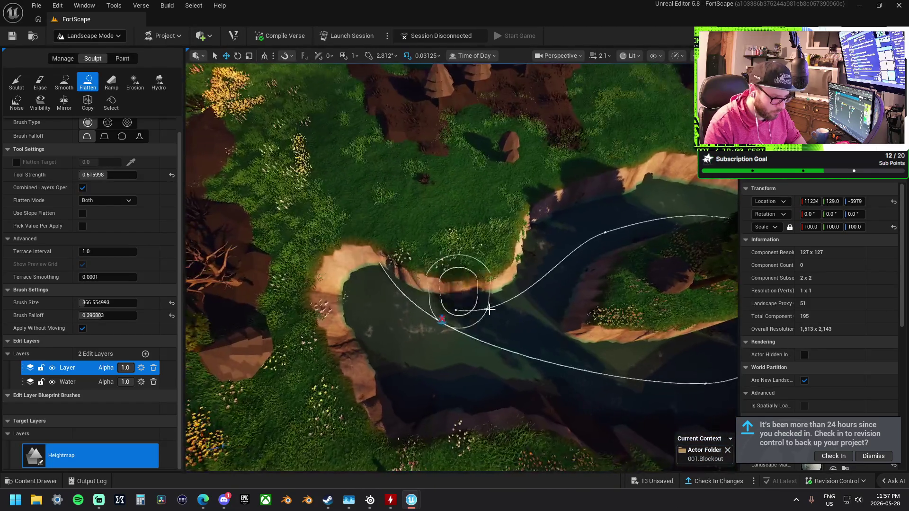
mouse_move(371, 232)
mouse_down()
mouse_move(370, 205)
mouse_move(336, 169)
mouse_move(316, 207)
mouse_move(353, 255)
mouse_move(369, 308)
mouse_move(353, 259)
mouse_move(313, 198)
mouse_up()
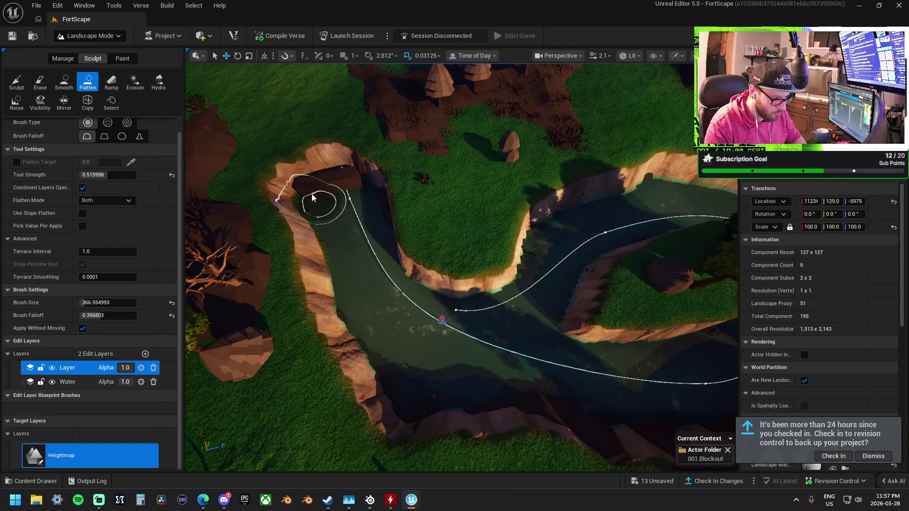
mouse_move(318, 240)
mouse_down()
mouse_move(393, 349)
mouse_move(383, 263)
mouse_move(414, 257)
mouse_move(485, 287)
mouse_up()
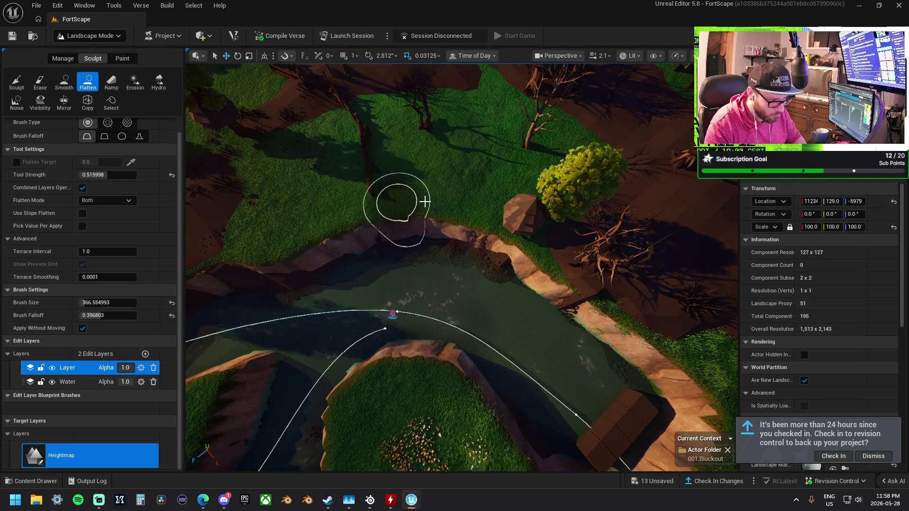
Flatten the pond's right bank down to water level
scroll(502, 259, up, 5)
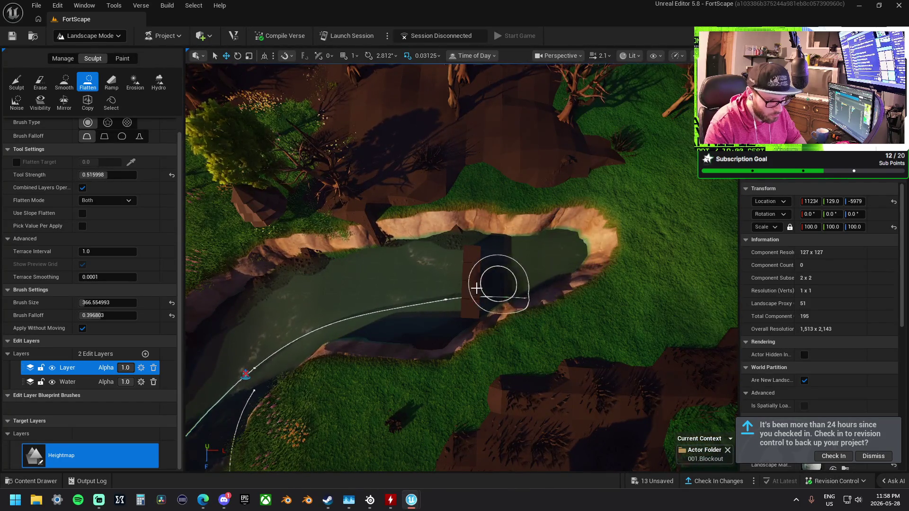
mouse_move(609, 303)
mouse_down()
mouse_move(635, 300)
mouse_move(524, 297)
mouse_up()
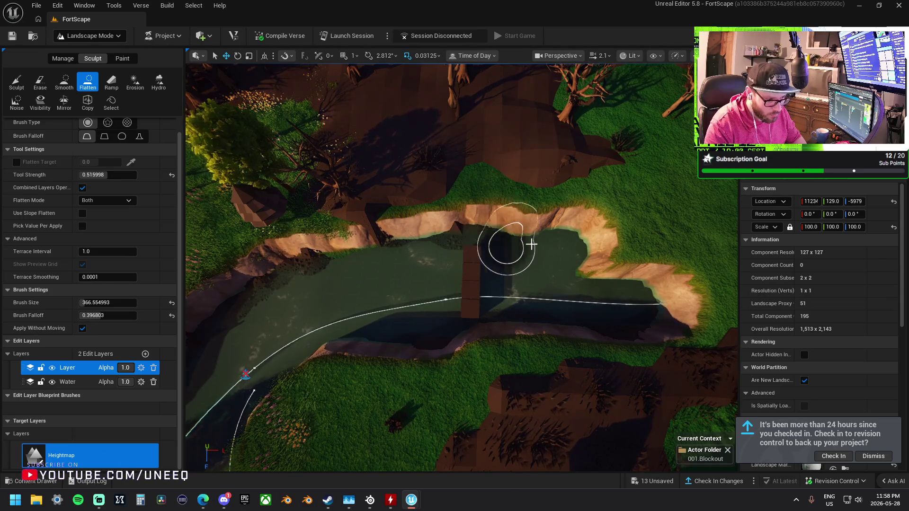
mouse_move(566, 237)
mouse_down()
mouse_move(544, 227)
mouse_move(582, 264)
mouse_up()
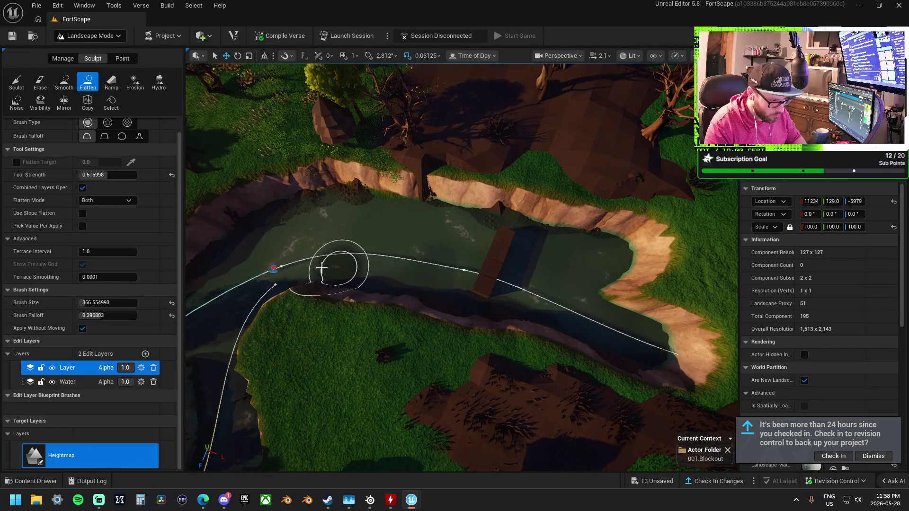
At the river bend, flatten the island's lower edge and the rocky outcrop into low ground
key(w)
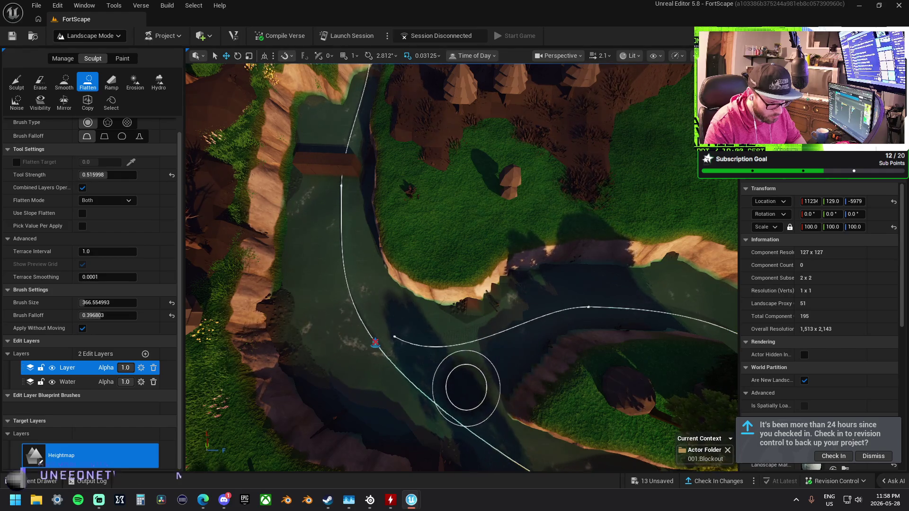
key(w)
drag(468, 328, 531, 306)
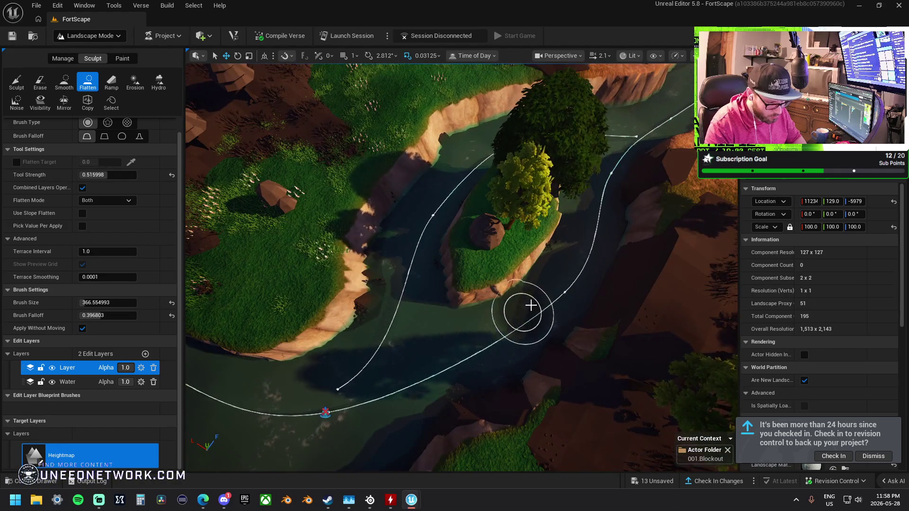
key(w)
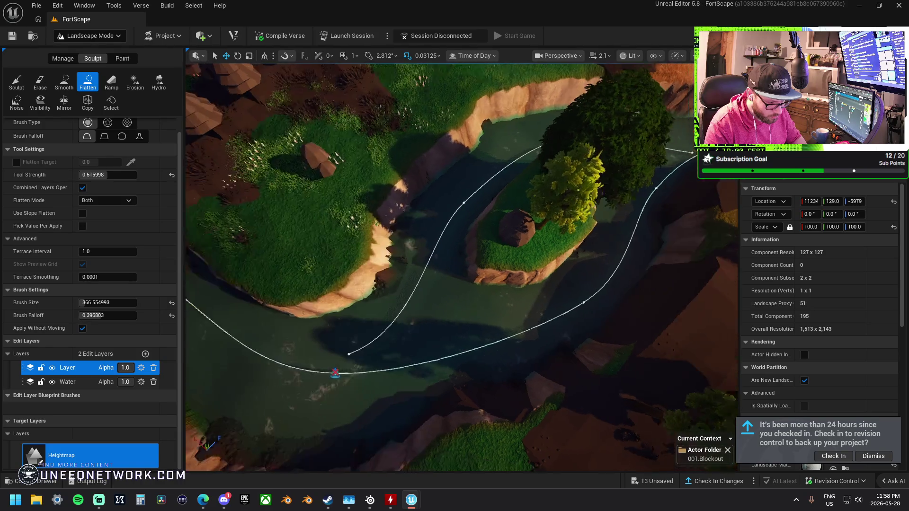
key(a)
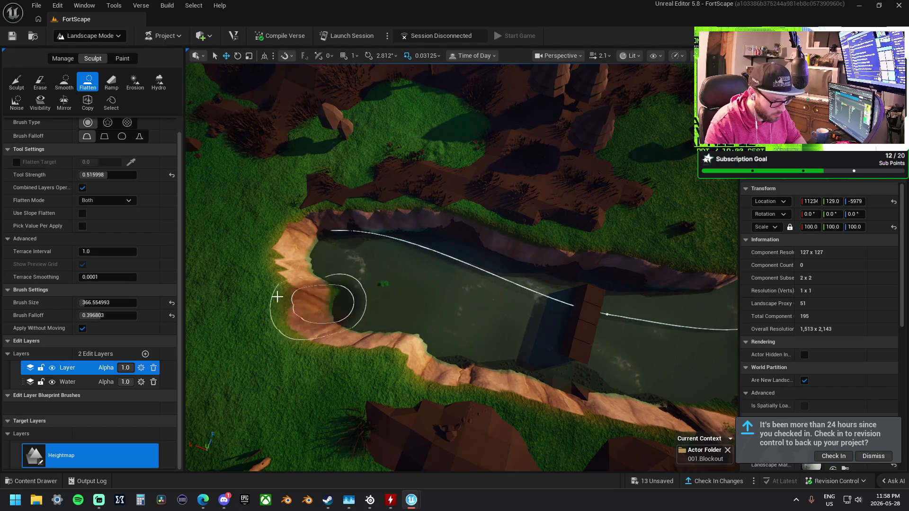
mouse_move(333, 345)
mouse_down()
mouse_move(298, 346)
mouse_move(181, 304)
mouse_up()
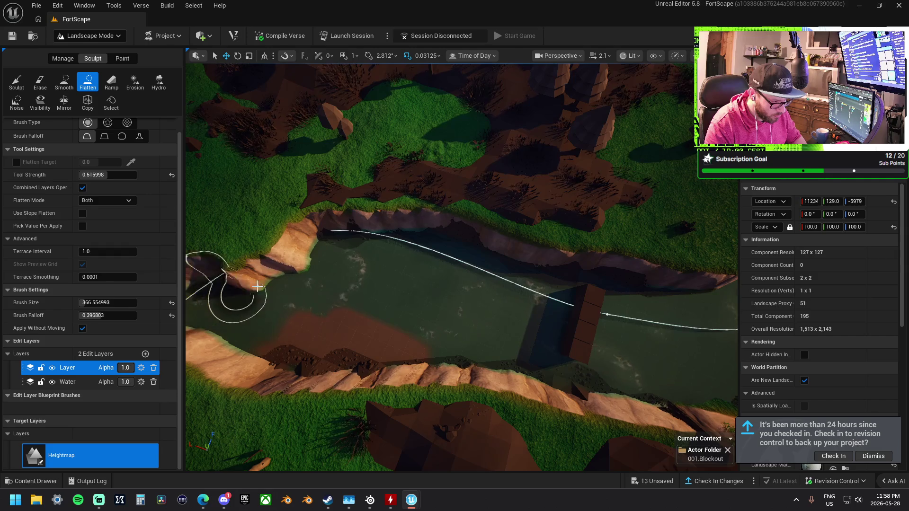
Lower the grassy bank right of the pond into shore and flatten along the pond's edge
key(w)
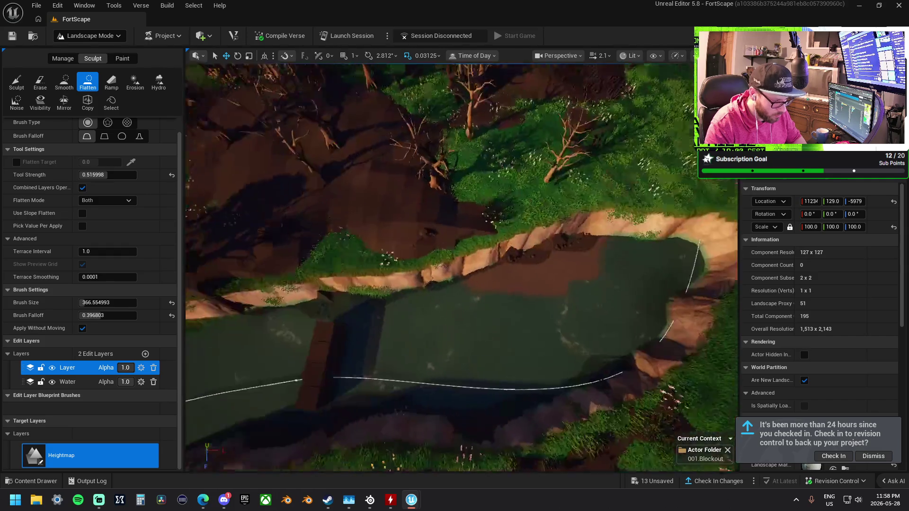
key(s)
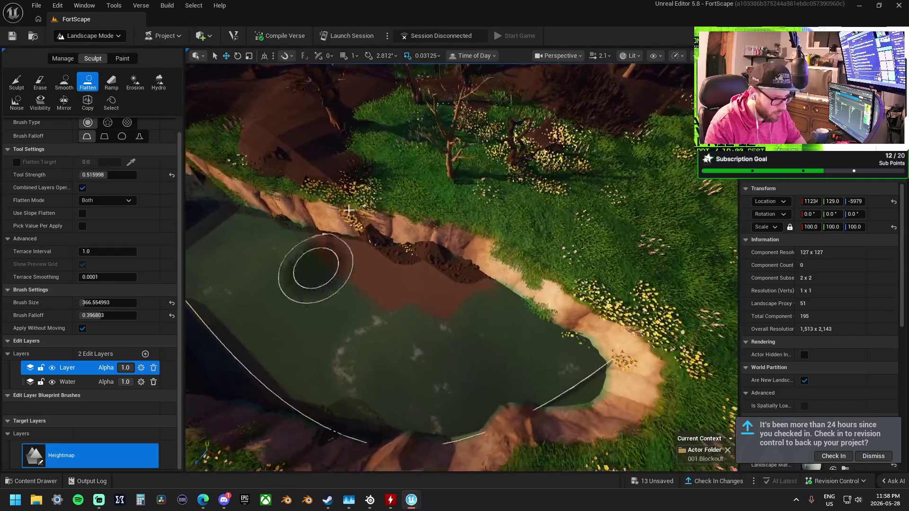
mouse_move(475, 220)
mouse_down()
mouse_move(412, 303)
mouse_move(611, 302)
mouse_move(594, 348)
mouse_move(530, 372)
mouse_move(383, 395)
mouse_up()
key(s)
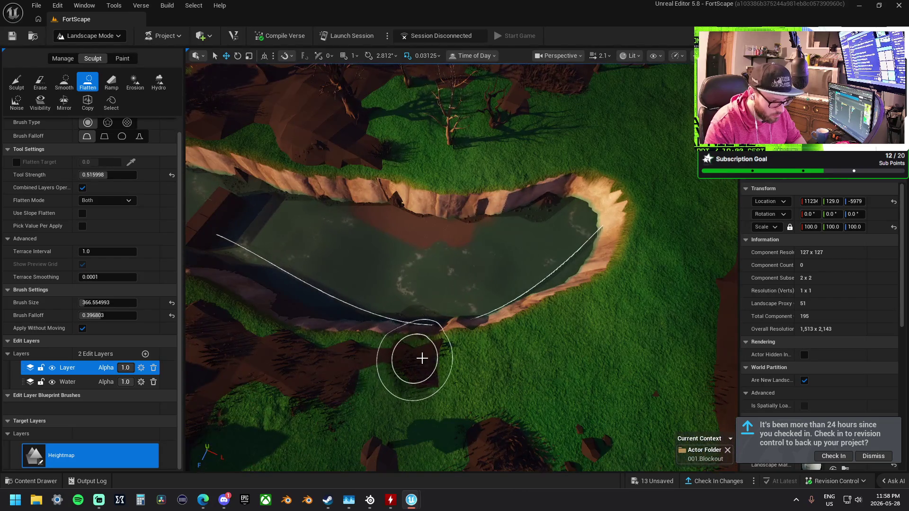
key(w)
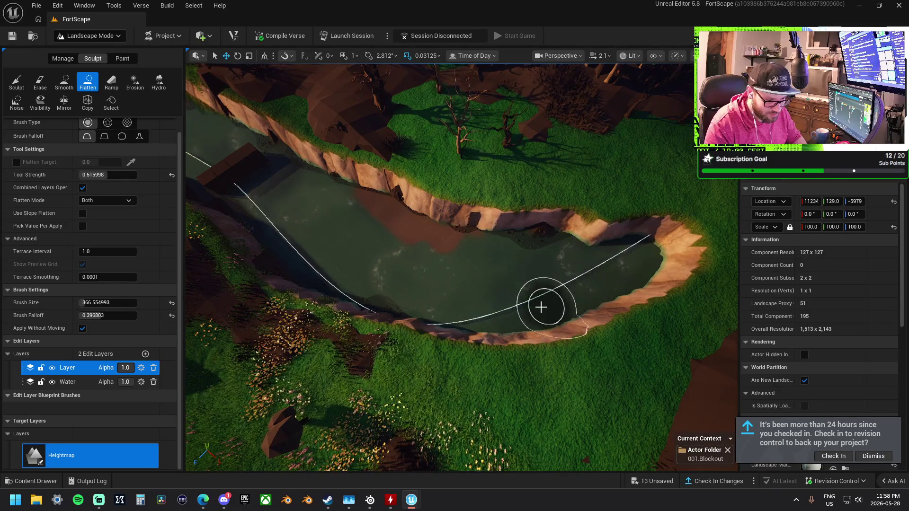
key(e)
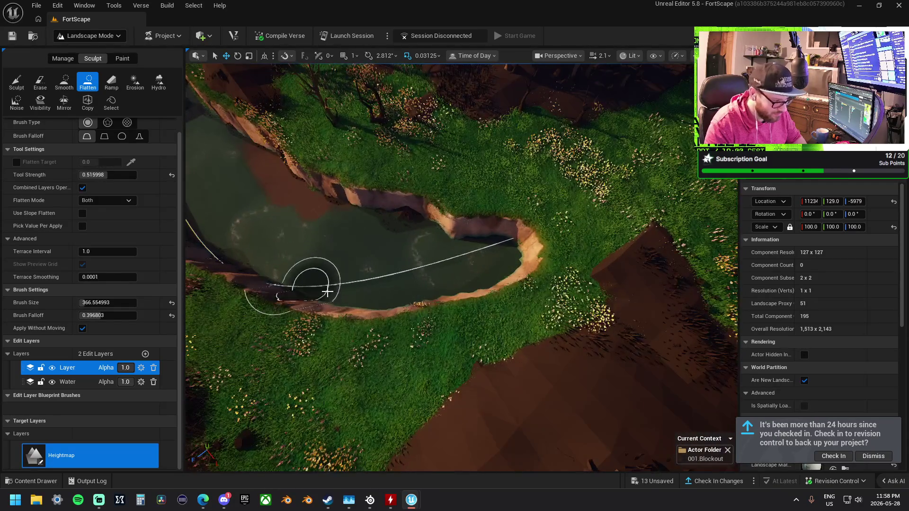
drag(327, 293, 386, 302)
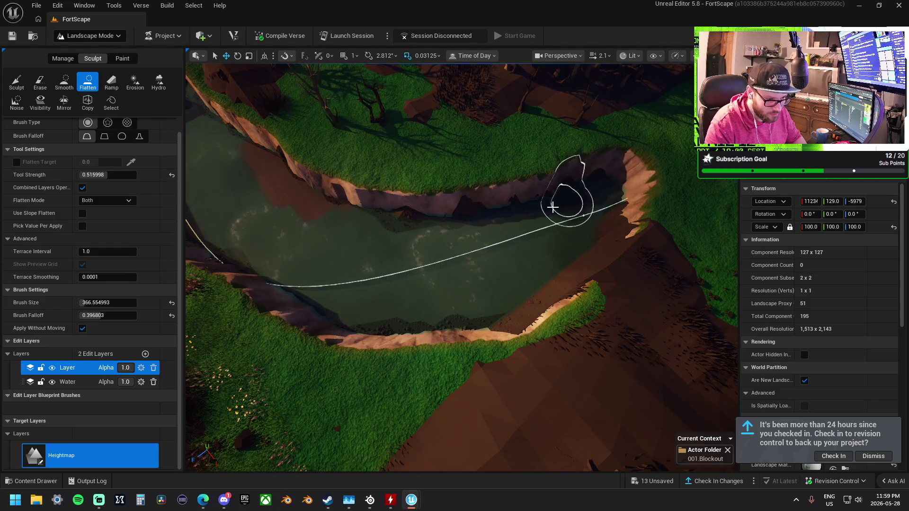
Fly along the river to the village ground and select Sculpt, keeping size 366.55 and strength 0.516
key(w)
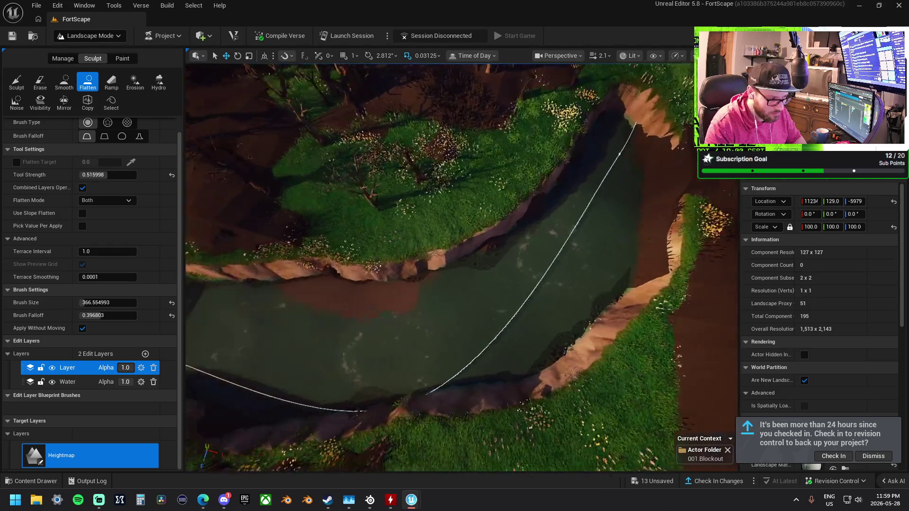
key(w)
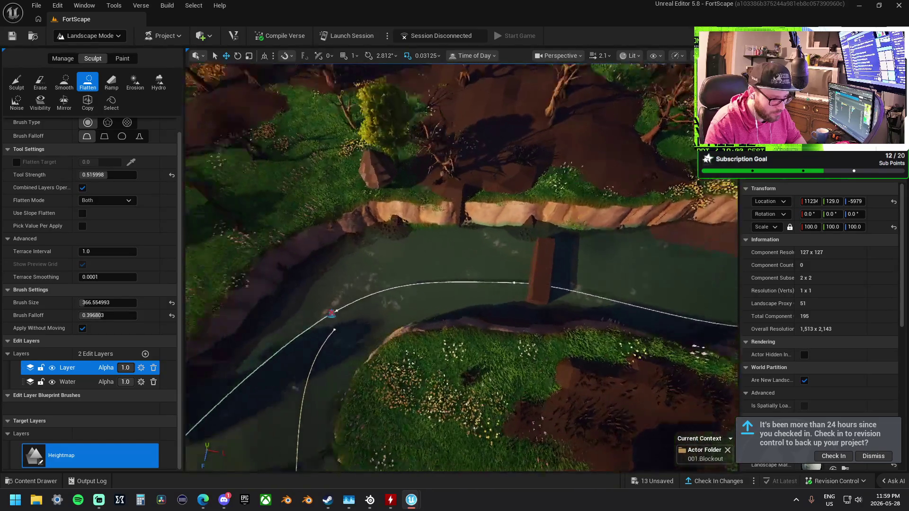
key(w)
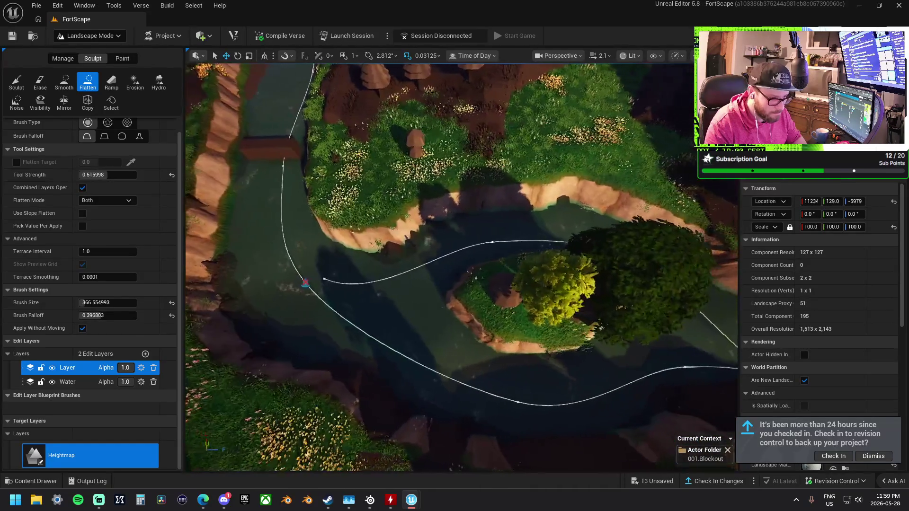
key(w)
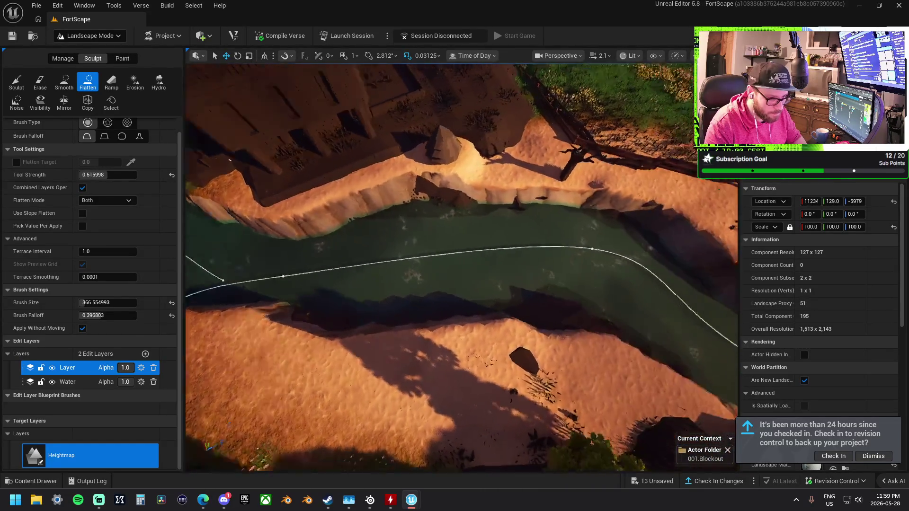
key(w)
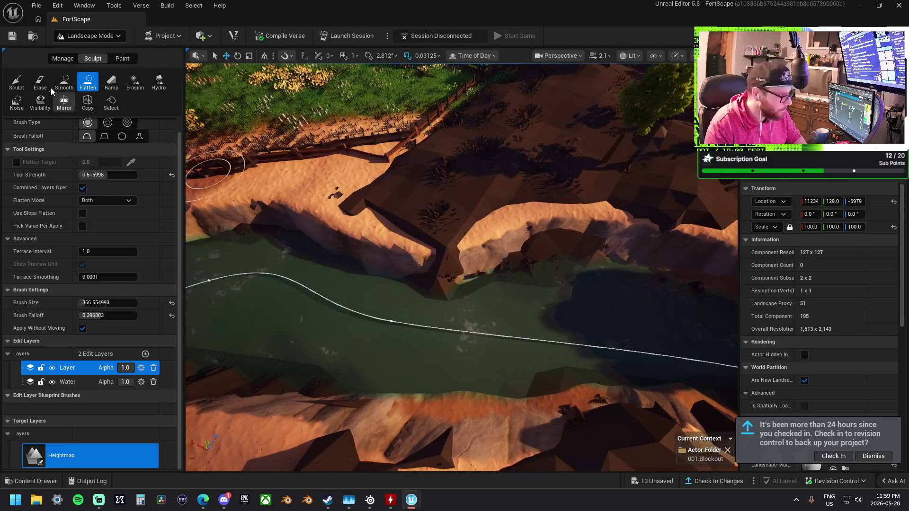
click(17, 82)
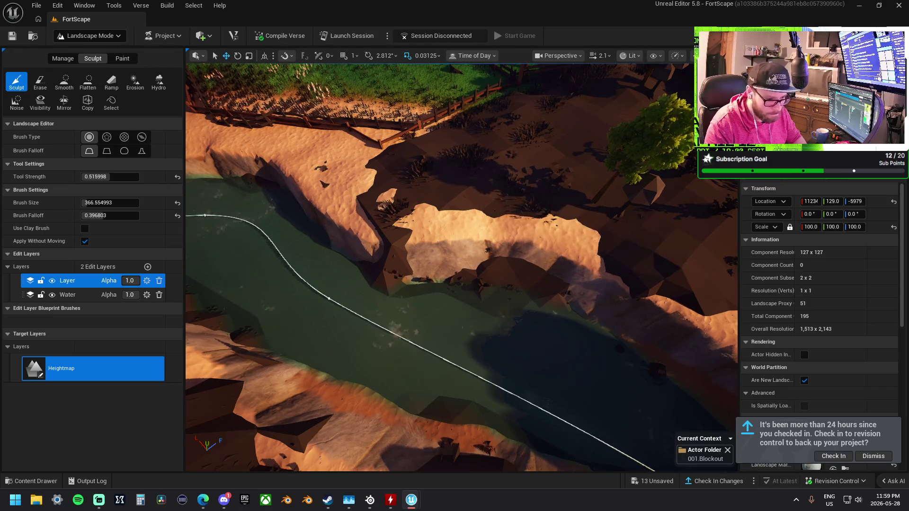
key(w)
key(w)
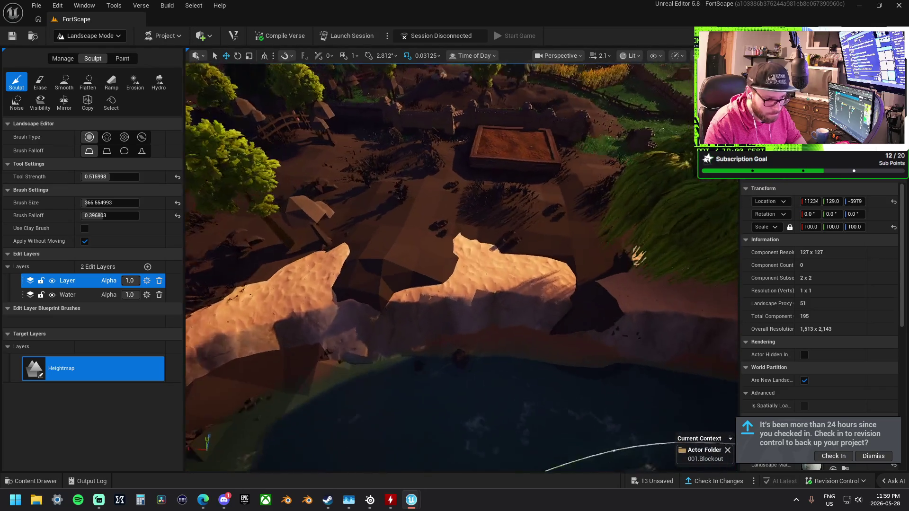
key(w)
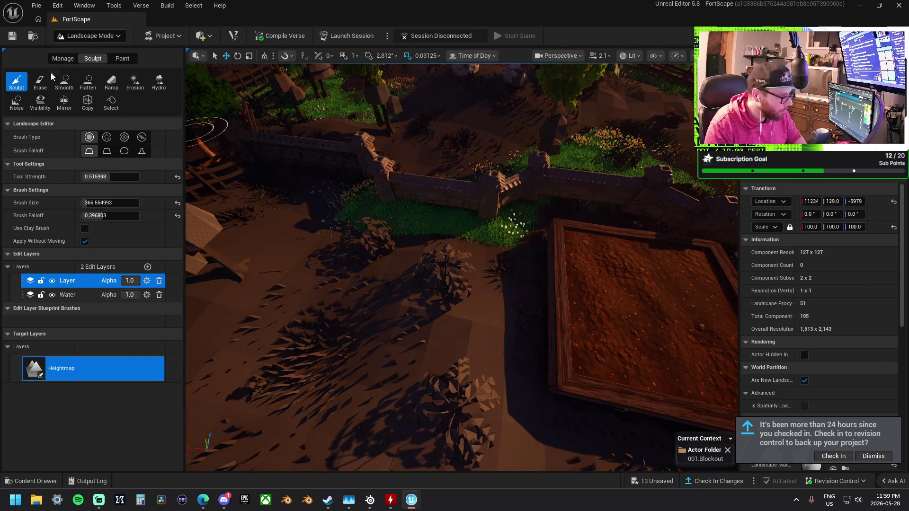
With Flatten, level the ground left of the dirt plot, the mound, and the dark pit
click(87, 82)
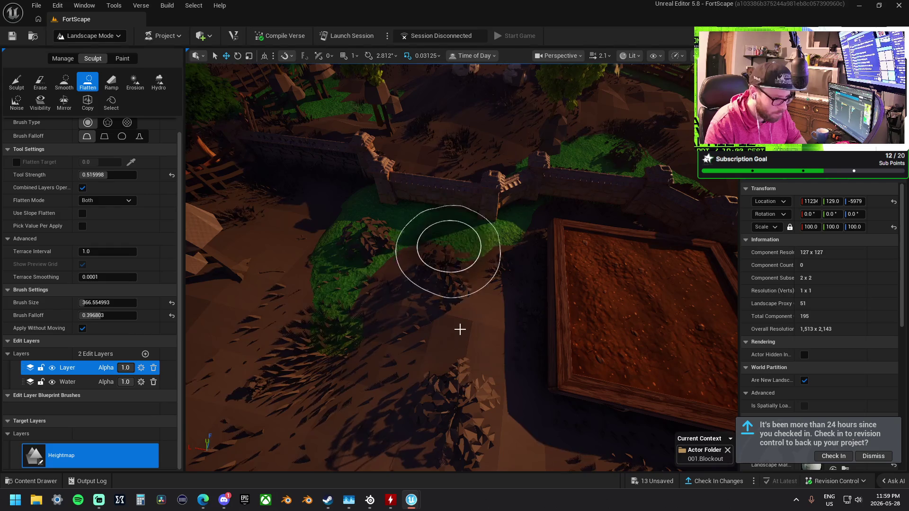
mouse_move(570, 233)
mouse_down()
mouse_move(544, 369)
mouse_move(621, 235)
mouse_move(514, 197)
mouse_up()
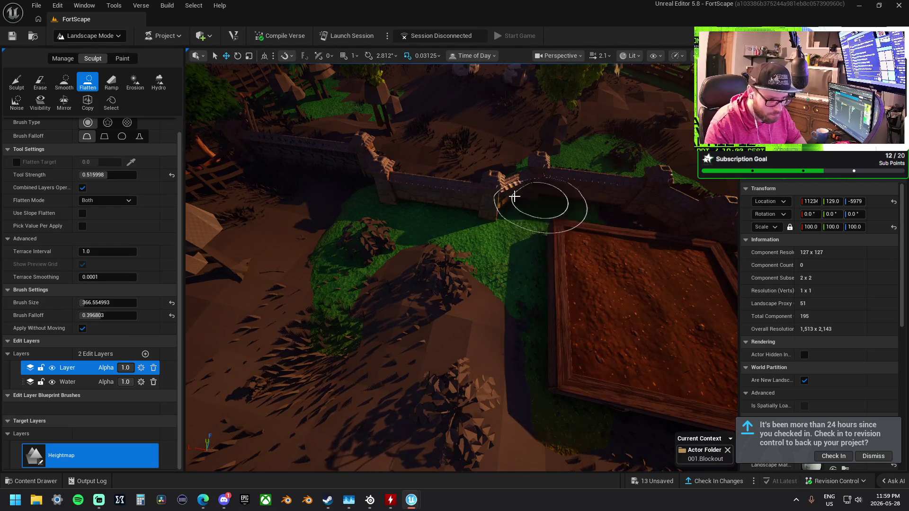
click(16, 83)
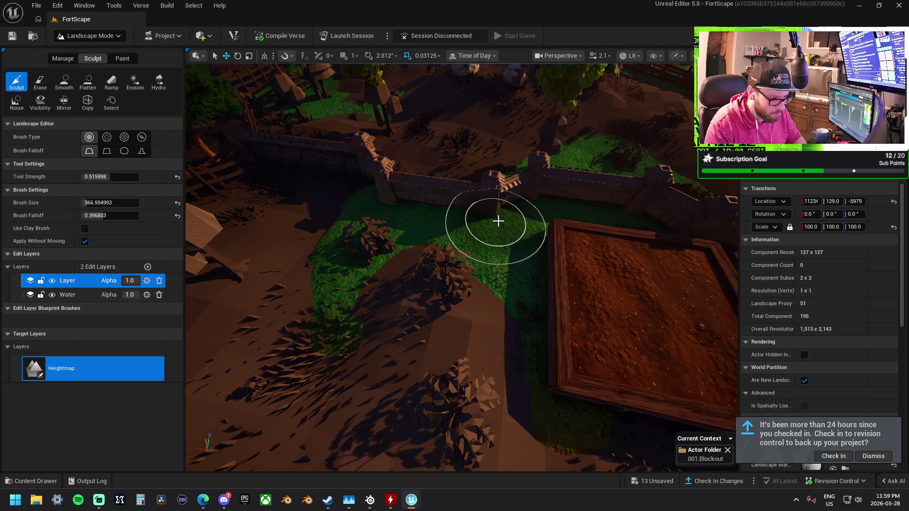
key(ctrl+Tab)
mouse_move(510, 207)
mouse_down()
mouse_move(426, 203)
mouse_move(374, 175)
mouse_up()
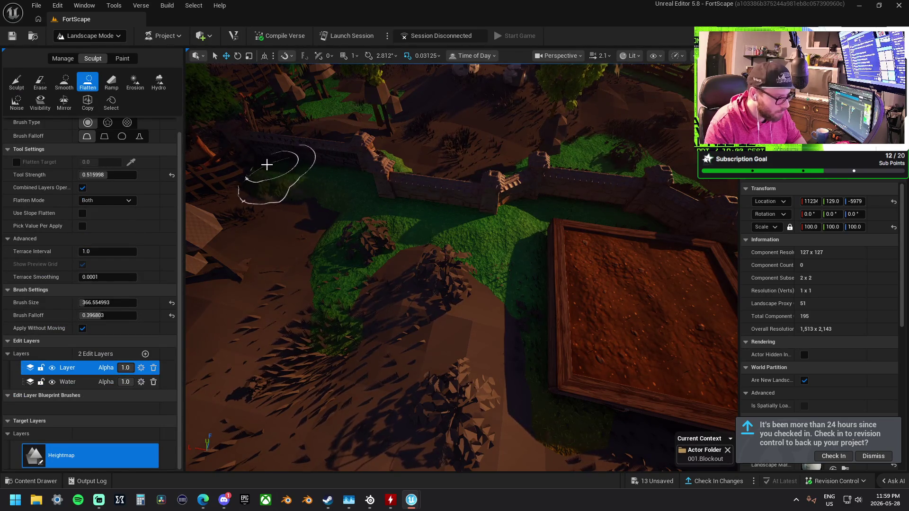
mouse_move(336, 299)
mouse_down()
mouse_move(473, 251)
mouse_move(556, 203)
mouse_up()
Flatten the mound beside the village wall and move in close to the wall
key(w)
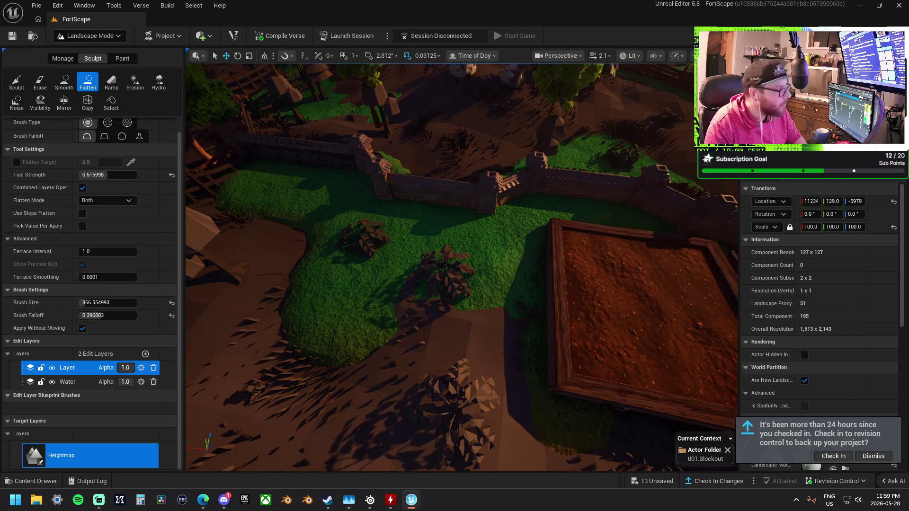
mouse_move(364, 191)
mouse_down()
mouse_move(467, 228)
mouse_move(421, 210)
mouse_up()
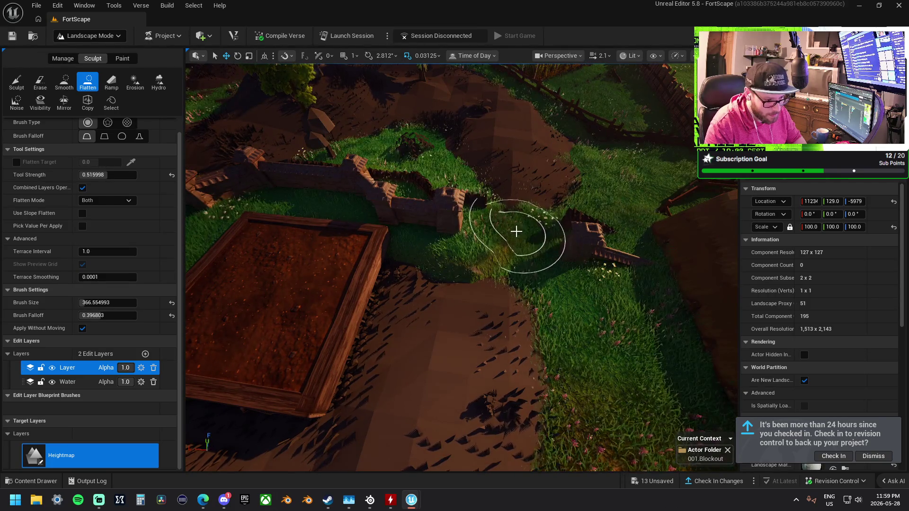
scroll(517, 234, up, 3)
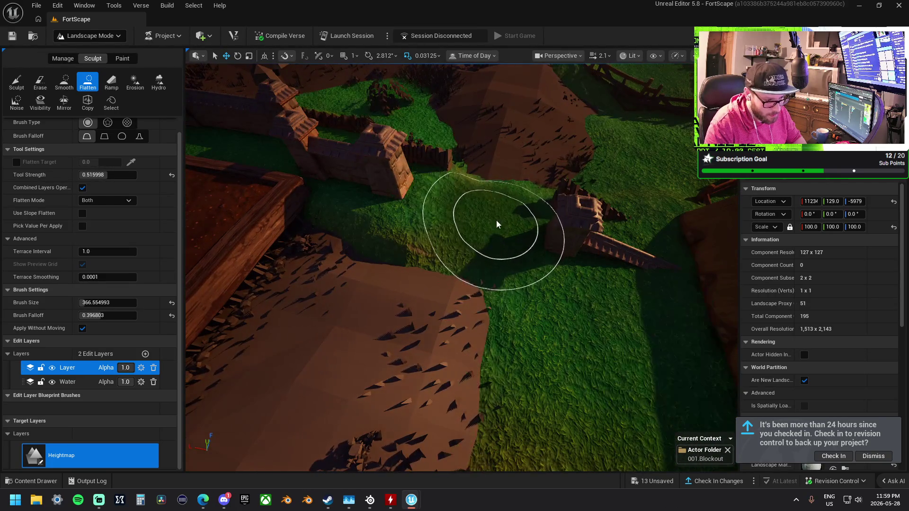
key(w)
key(w)
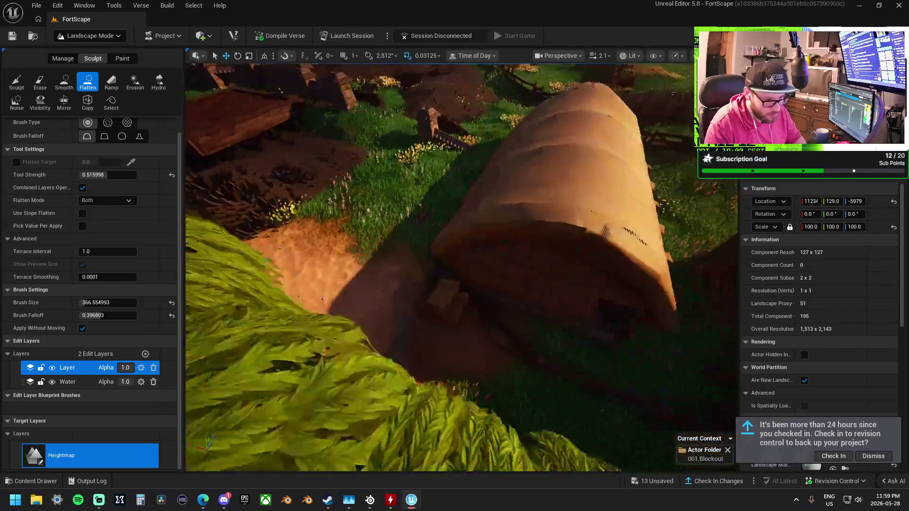
Navigate around the wooden structure to the stairs and flatten the flowery ground beside them
key(s)
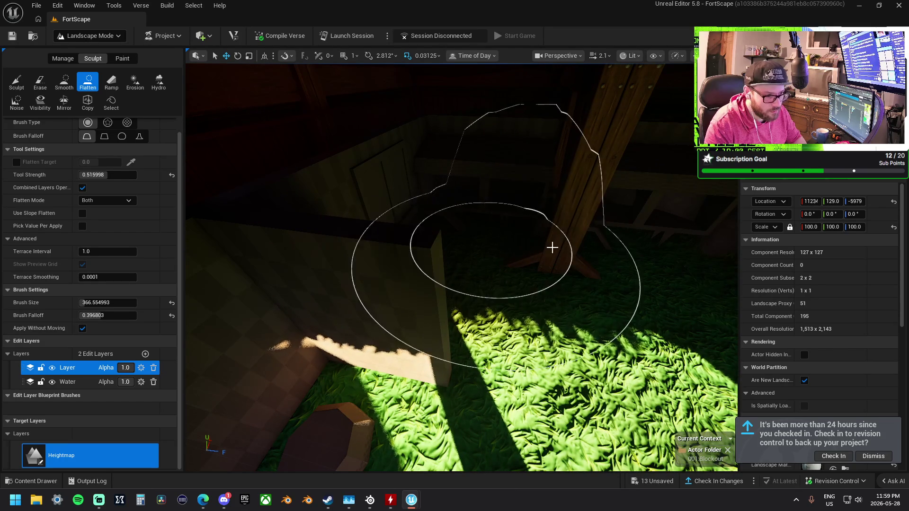
key(w)
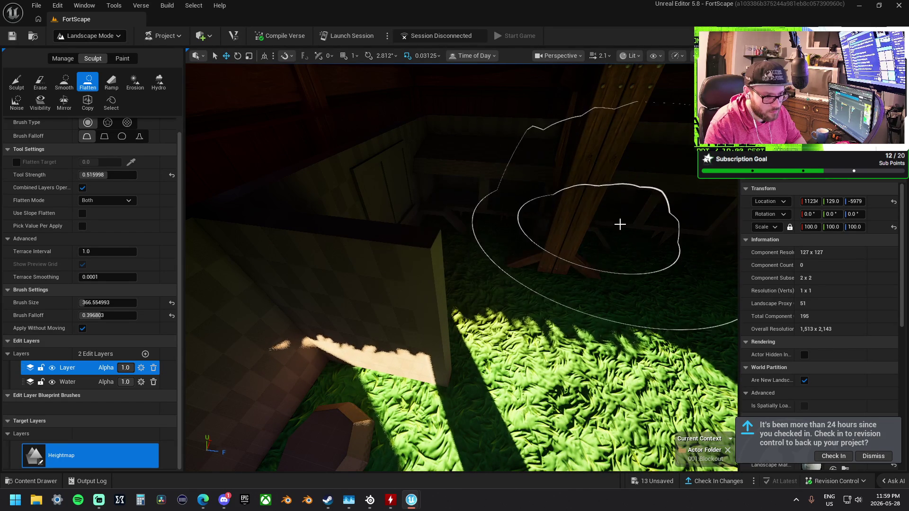
key(s)
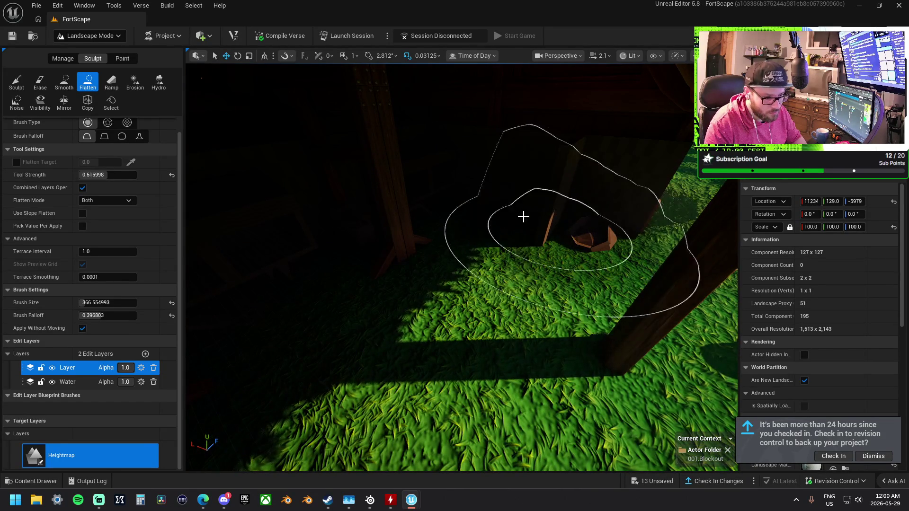
key(w)
key(s)
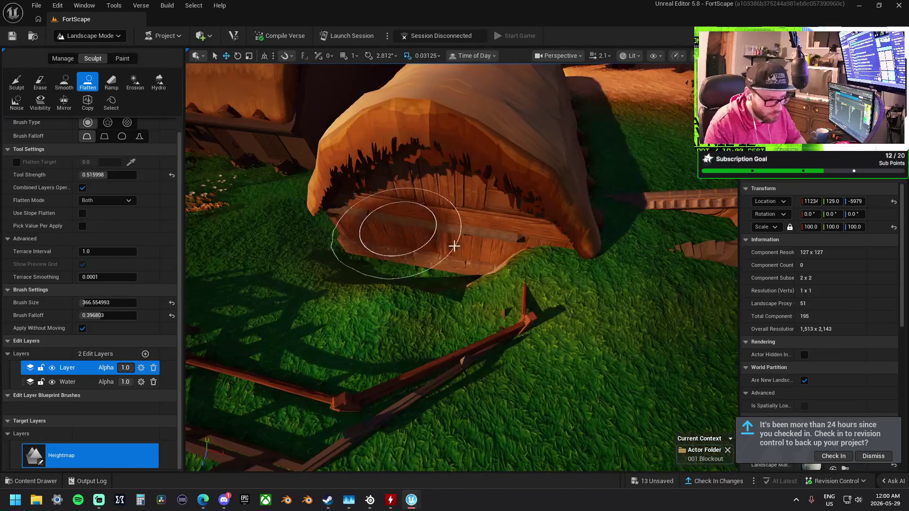
key(a)
key(d)
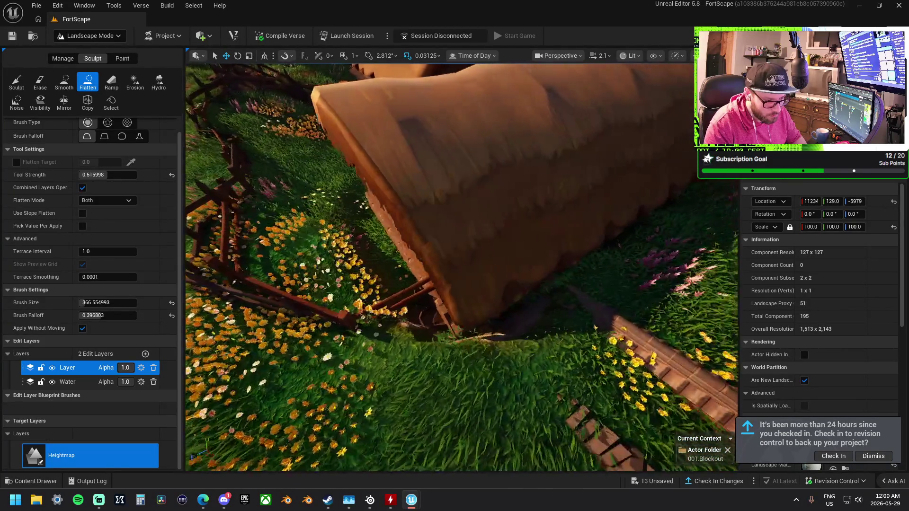
key(s)
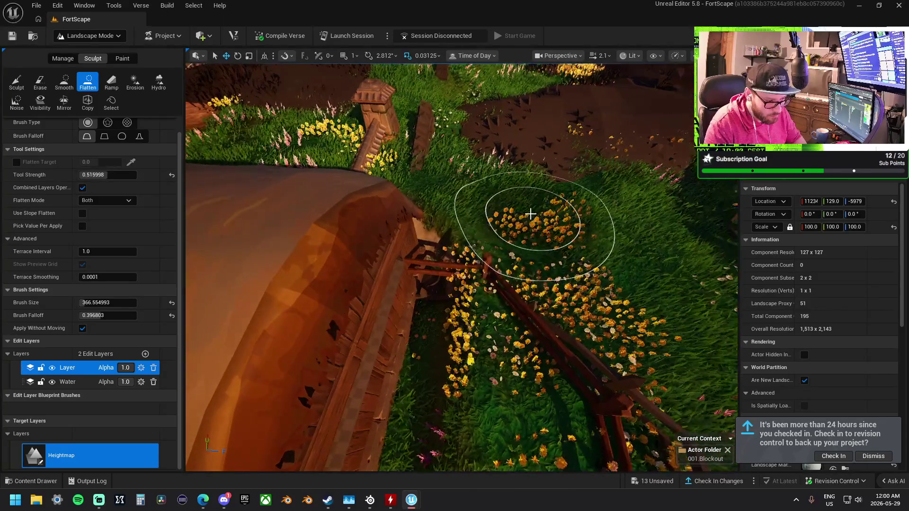
key(w)
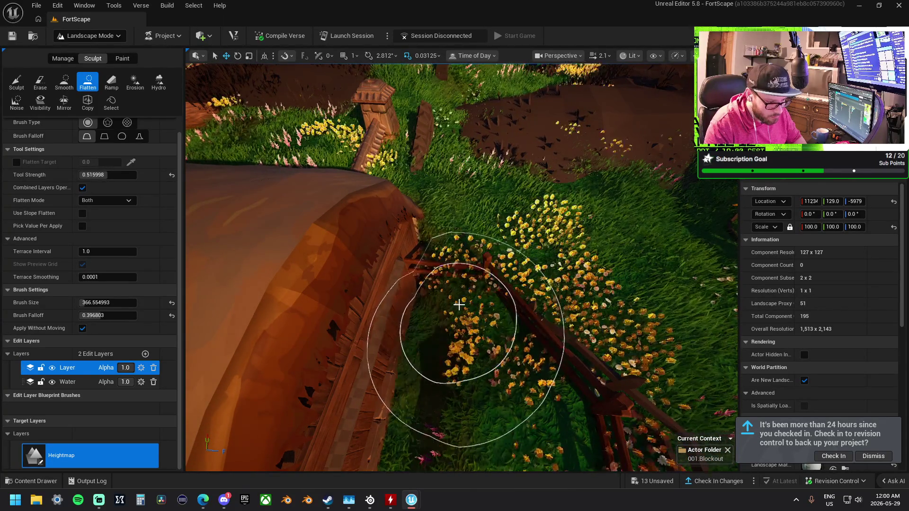
key(w)
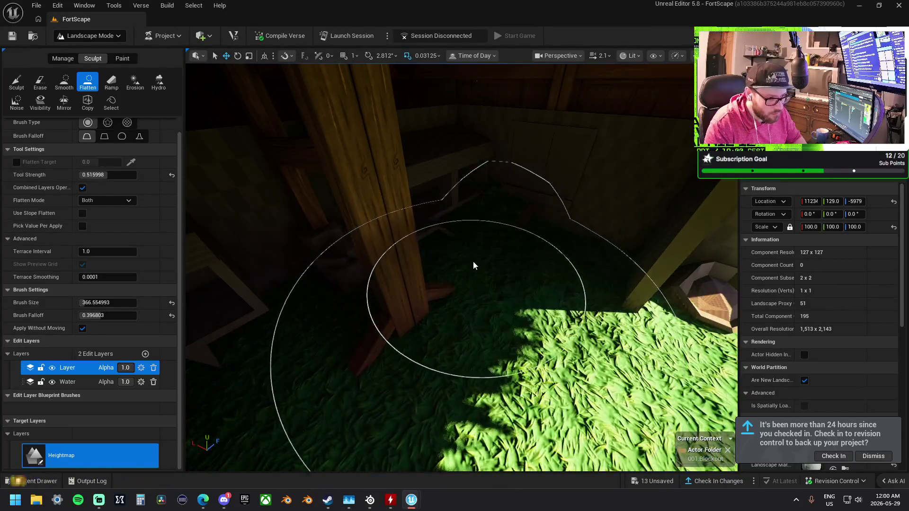
key(s)
key(s)
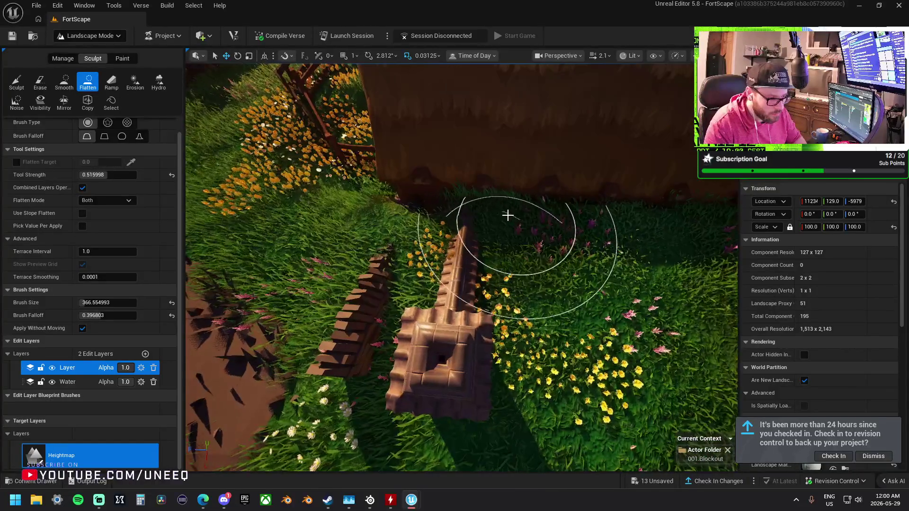
mouse_move(503, 182)
mouse_down()
mouse_move(463, 211)
mouse_move(507, 257)
mouse_move(659, 237)
mouse_up()
Fly past the hay bales and flatten the sand mound under the willow trees
key(w)
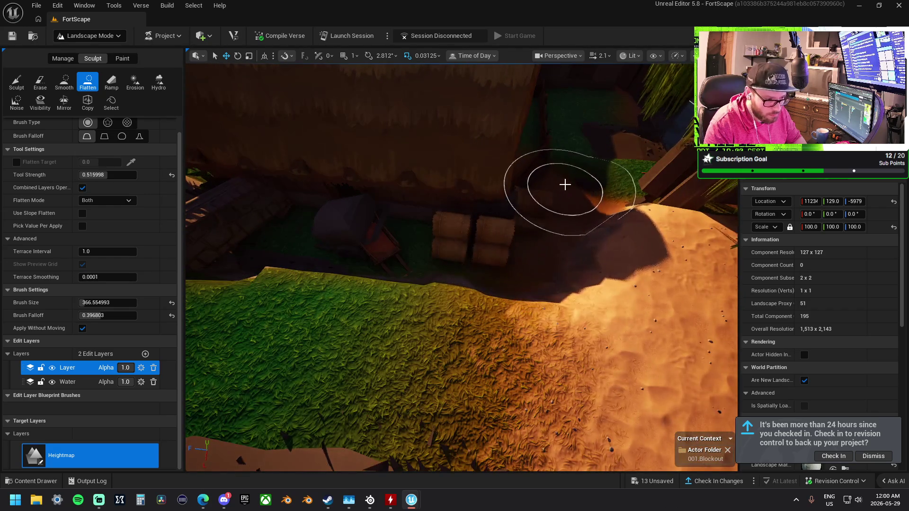
key(w)
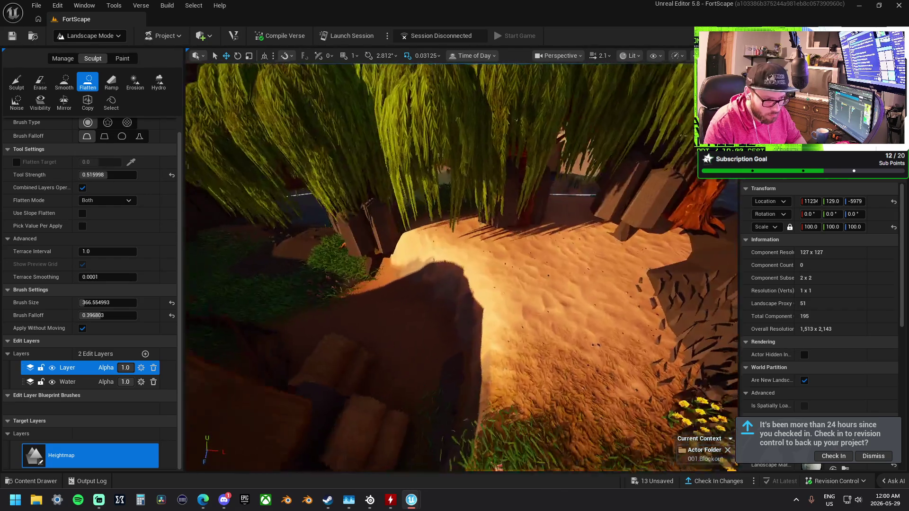
key(w)
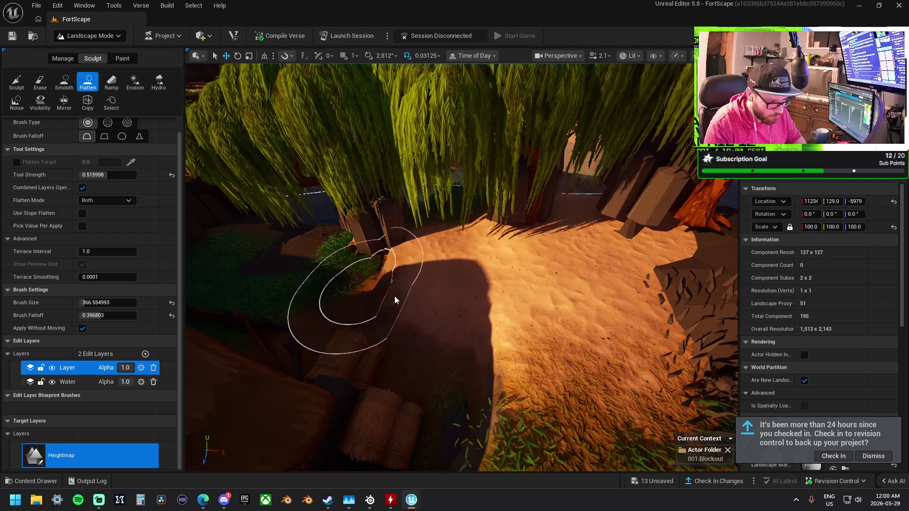
click(437, 304)
click(64, 83)
Smooth the sand mound under the willows
mouse_move(435, 264)
mouse_down()
mouse_move(493, 320)
mouse_move(680, 337)
mouse_move(487, 315)
mouse_move(491, 283)
mouse_up()
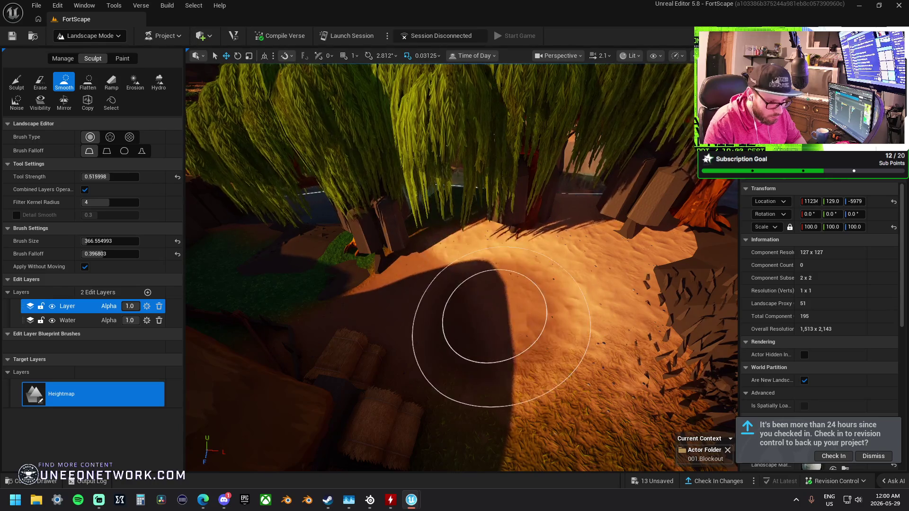
scroll(457, 325, down, 5)
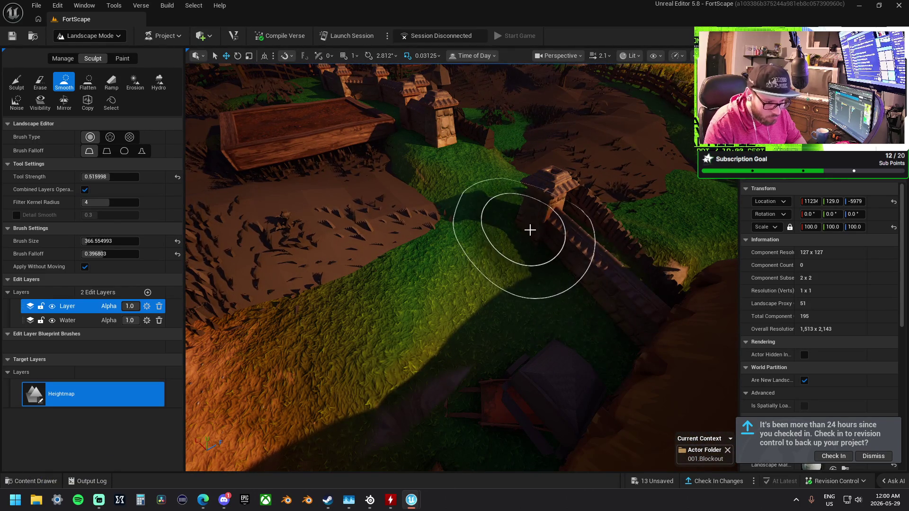
scroll(462, 294, up, 5)
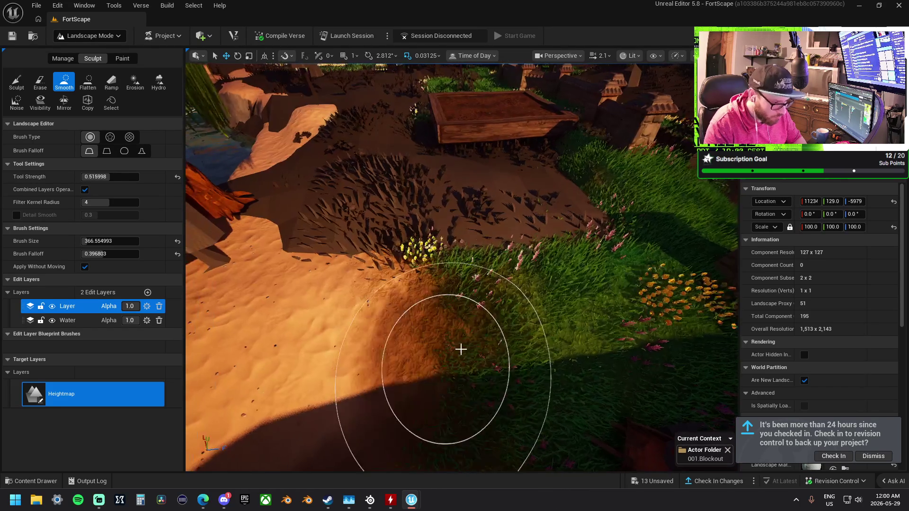
scroll(319, 277, down, 5)
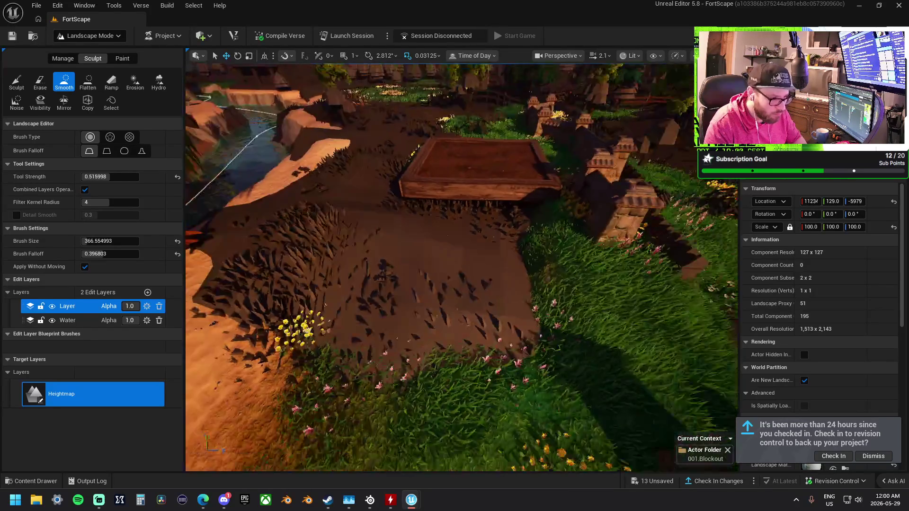
Switch to Flatten and level the grass beside the wooden planter
click(88, 80)
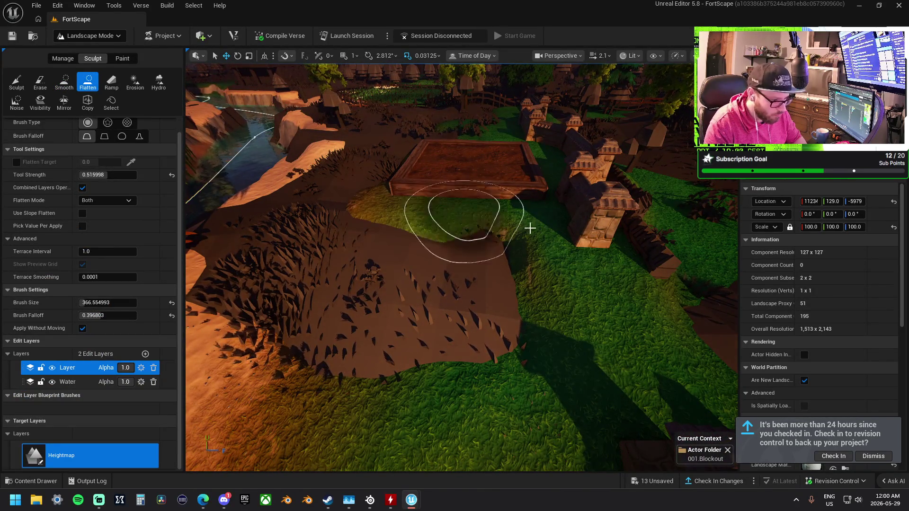
scroll(427, 205, up, 5)
scroll(527, 199, down, 3)
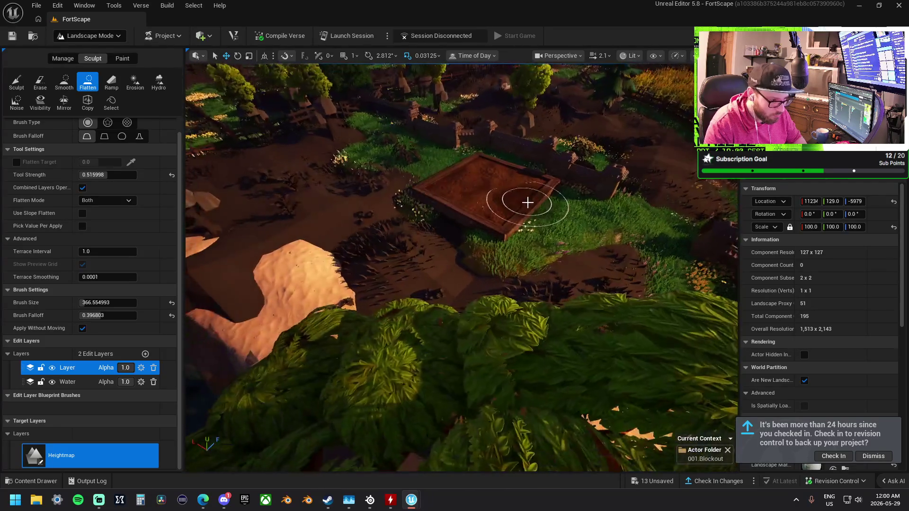
scroll(426, 213, up, 2)
scroll(462, 284, down, 2)
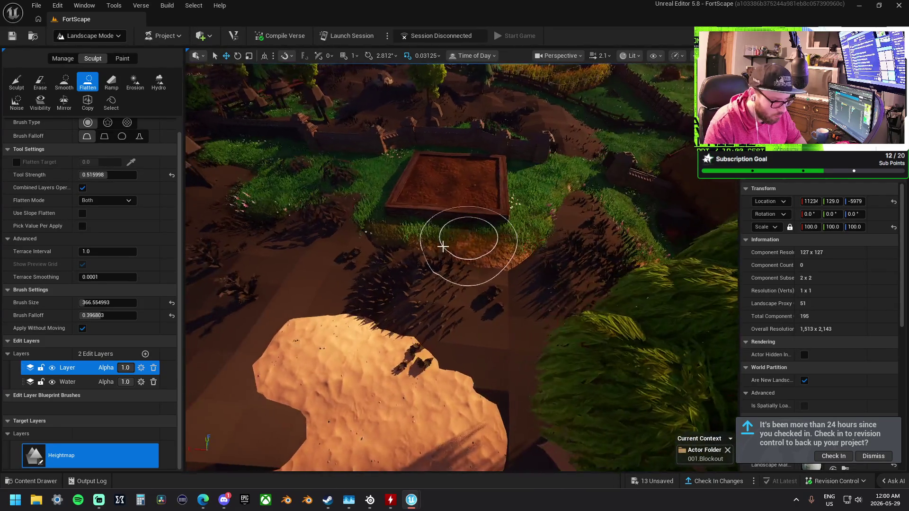
scroll(503, 250, up, 4)
scroll(503, 250, up, 2)
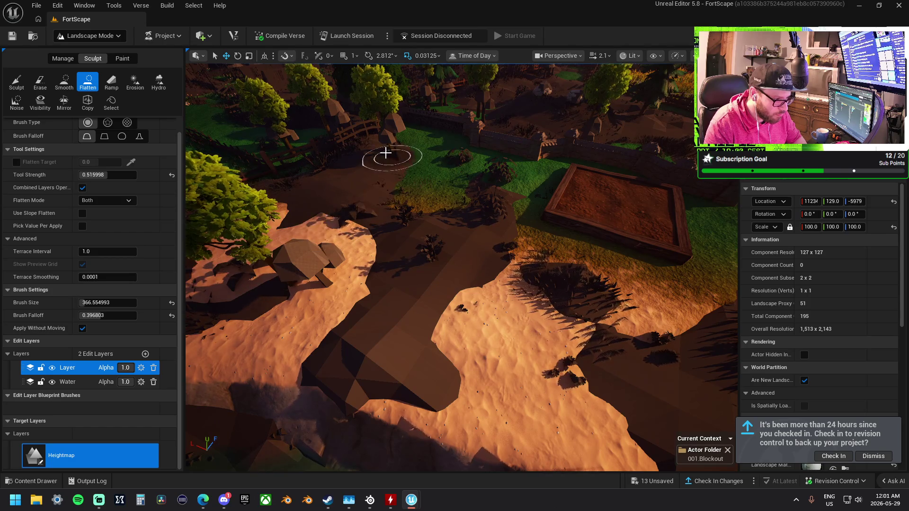
scroll(507, 284, up, 2)
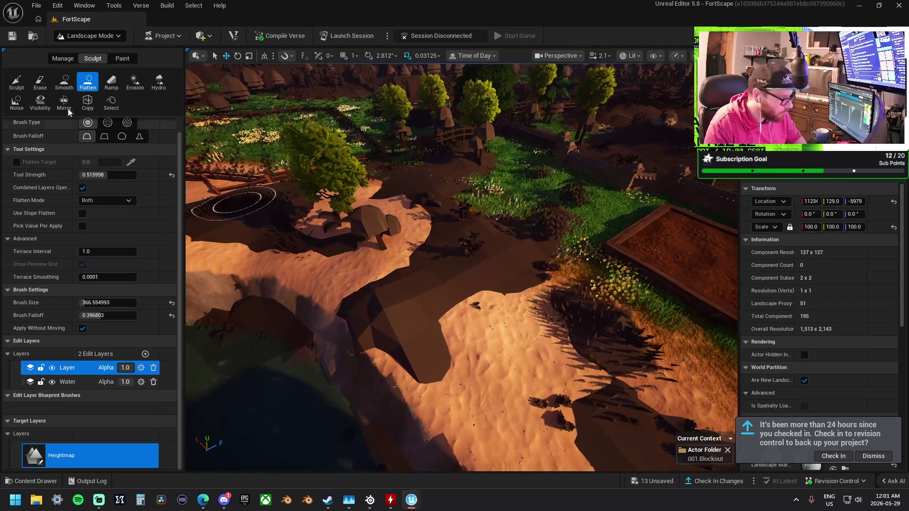
Select the Sculpt tool and turn the view toward the river
click(14, 83)
scroll(482, 263, up, 4)
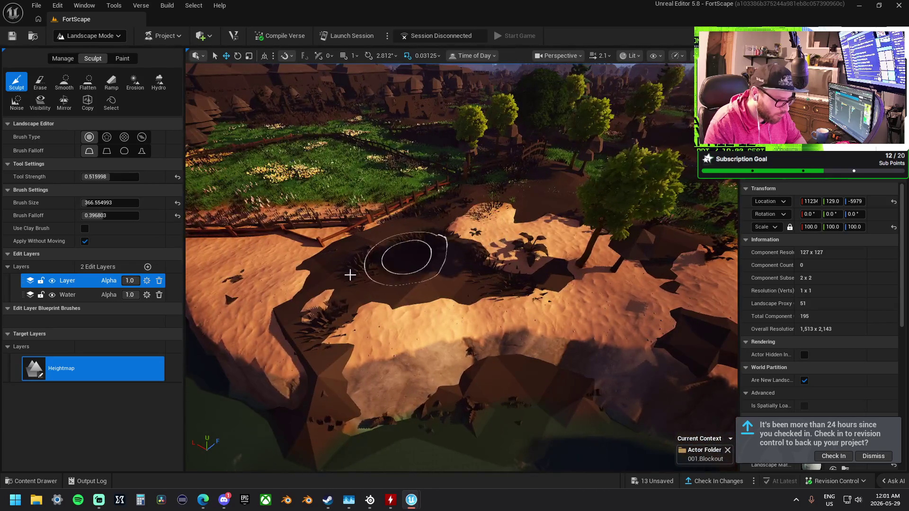
mouse_move(361, 251)
mouse_down()
mouse_move(412, 293)
mouse_move(475, 243)
mouse_up()
Fly past the wooden stairs and dirt path to close in on the rock atop the grassy hill
mouse_move(608, 279)
mouse_down()
mouse_move(463, 263)
mouse_move(595, 263)
mouse_move(429, 235)
mouse_up()
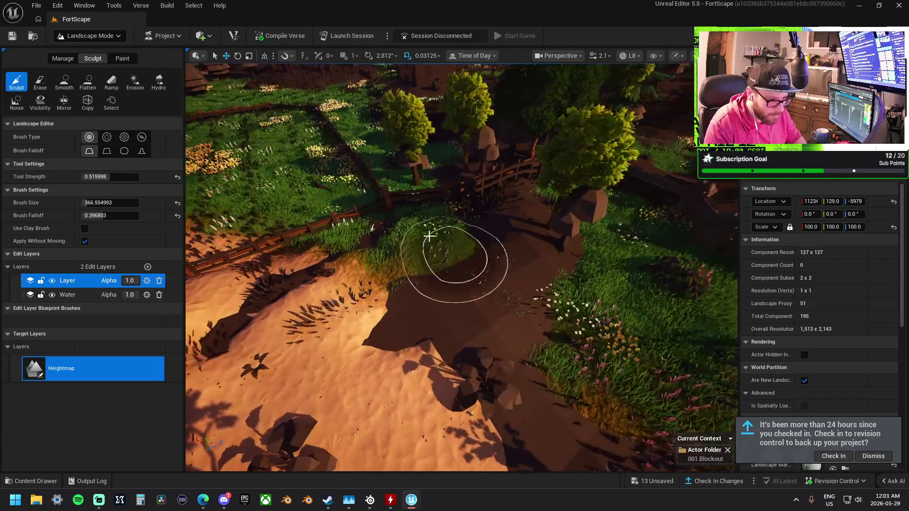
mouse_move(419, 318)
mouse_down()
mouse_move(580, 416)
mouse_move(558, 378)
mouse_move(497, 350)
mouse_move(436, 382)
mouse_up()
mouse_move(532, 242)
mouse_down()
mouse_move(521, 251)
mouse_move(532, 242)
mouse_up()
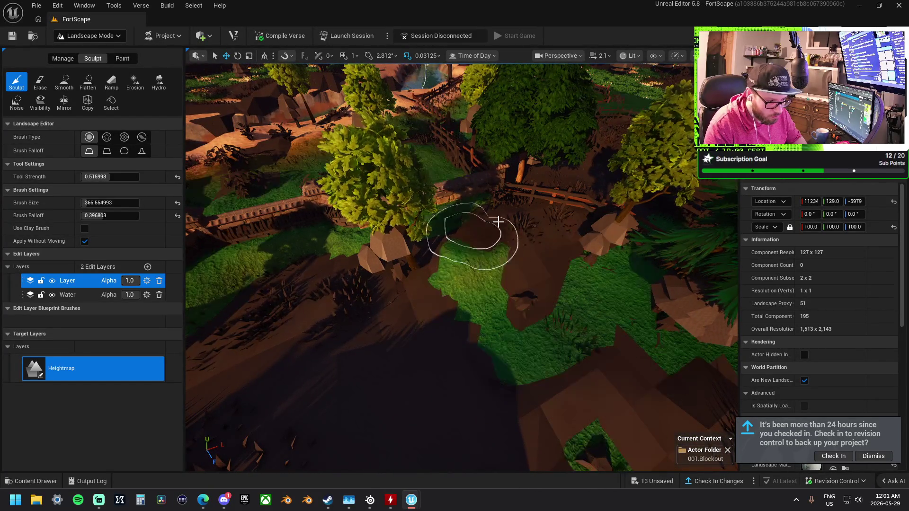
mouse_move(540, 215)
mouse_down()
mouse_move(565, 233)
mouse_move(532, 299)
mouse_move(478, 360)
mouse_up()
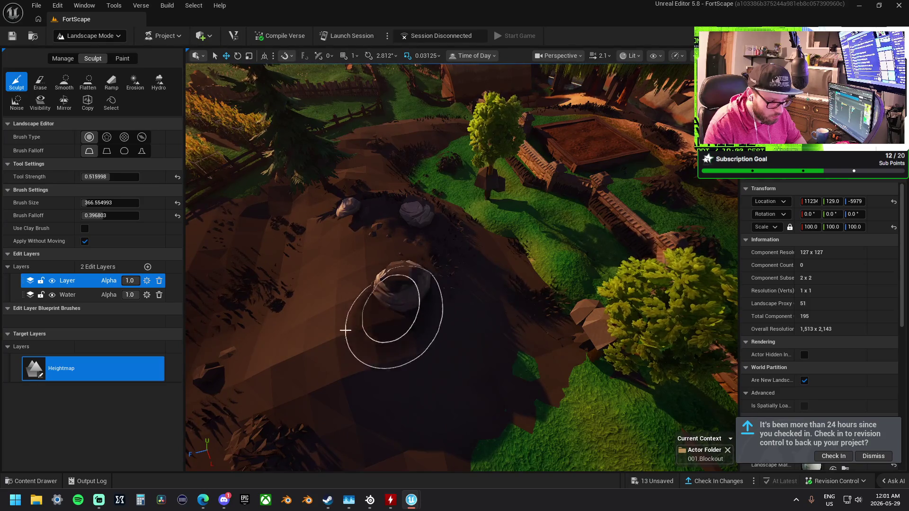
drag(482, 282, 484, 262)
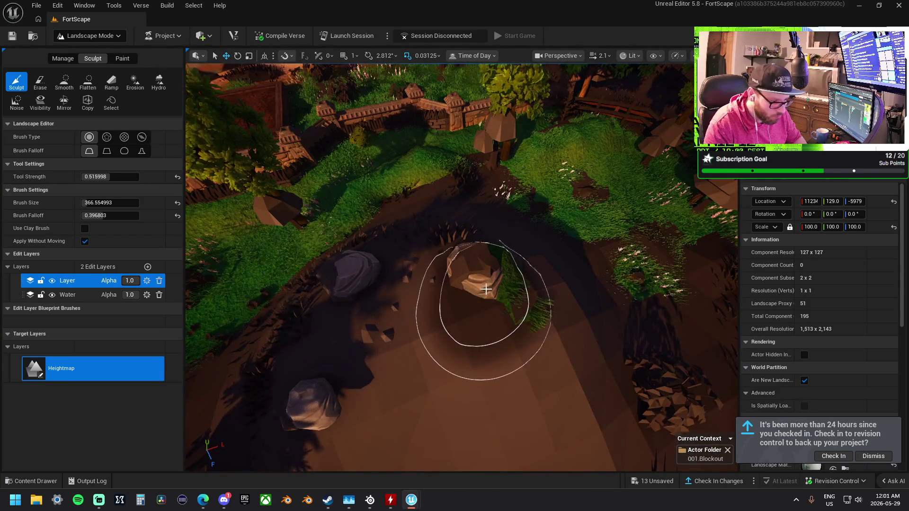
Flatten the grassy mound around the rocks, finishing on the Smooth brush at kernel radius 4
click(88, 81)
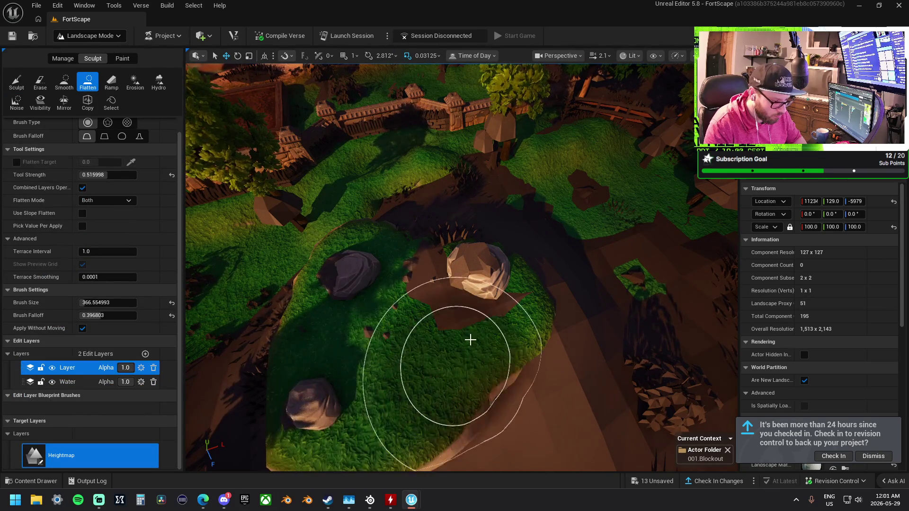
scroll(471, 339, up, 5)
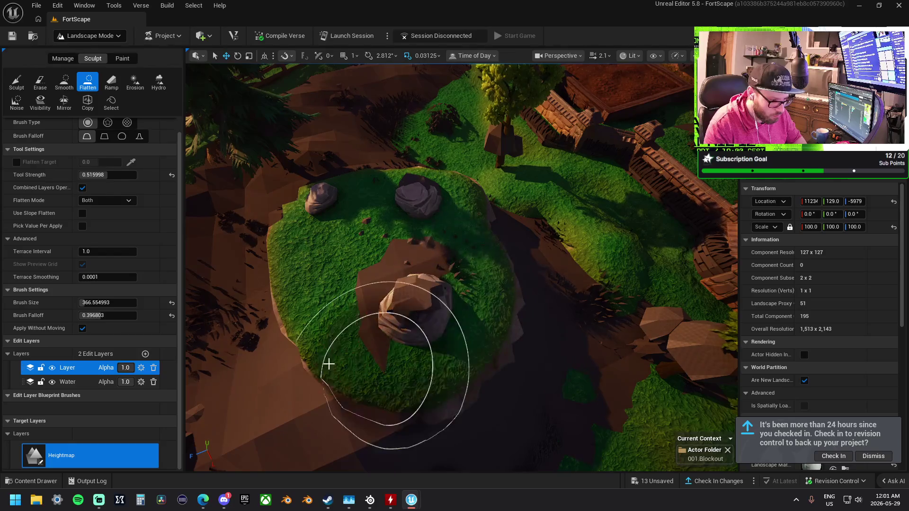
scroll(329, 364, up, 10)
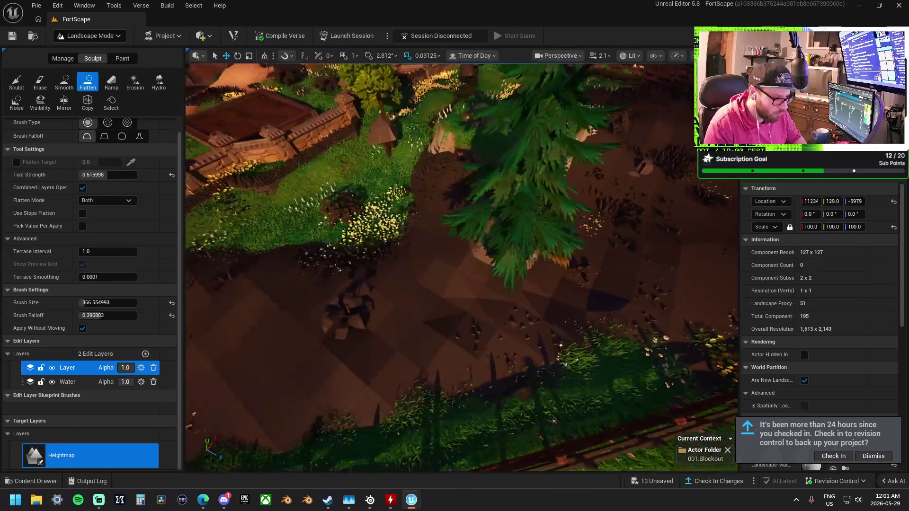
scroll(461, 267, down, 10)
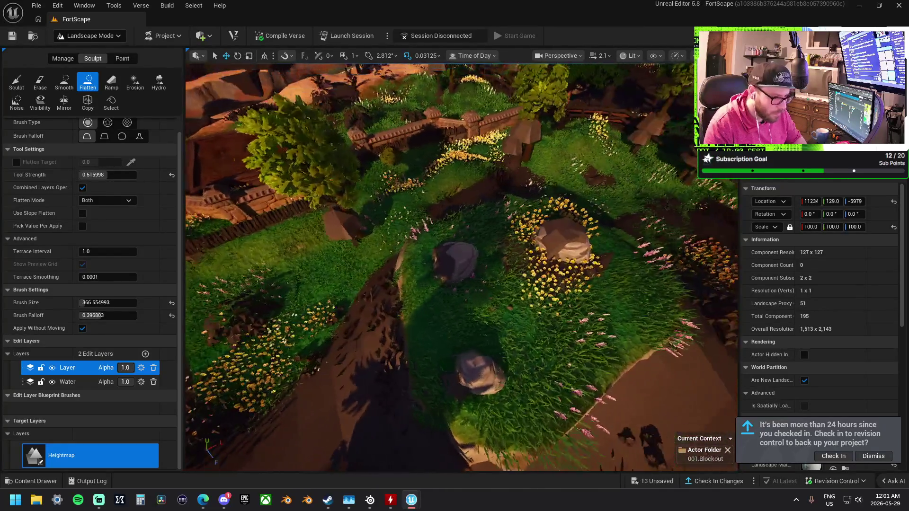
scroll(461, 266, down, 5)
click(64, 81)
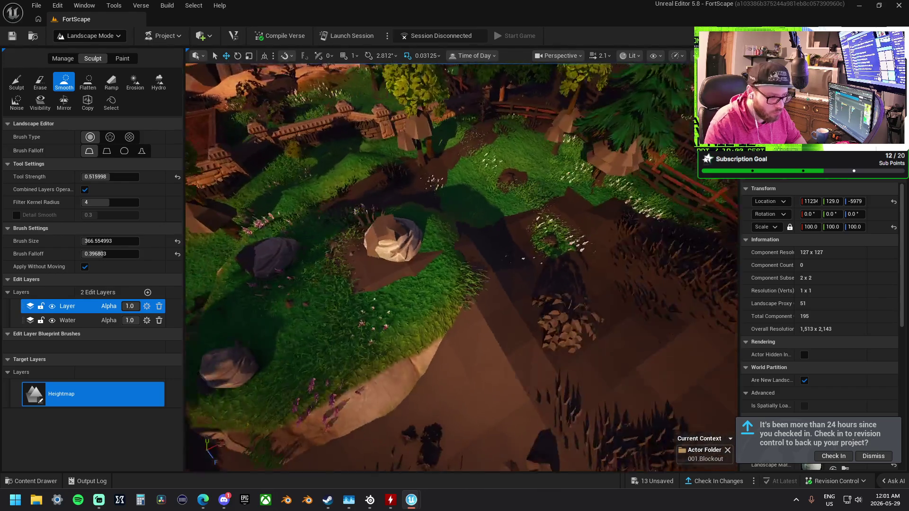
Smooth the dirt slopes around the rocky hill, then rework them with the Sculpt brush
scroll(370, 226, up, 5)
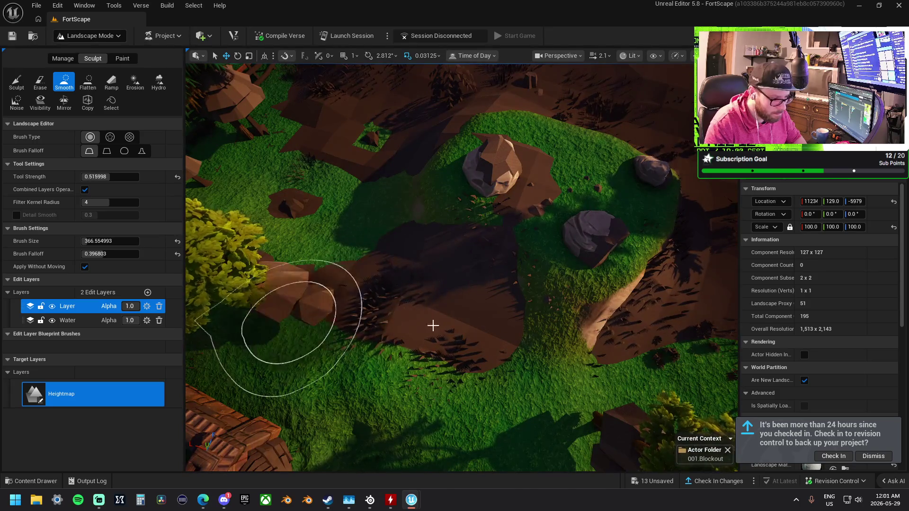
scroll(676, 318, up, 3)
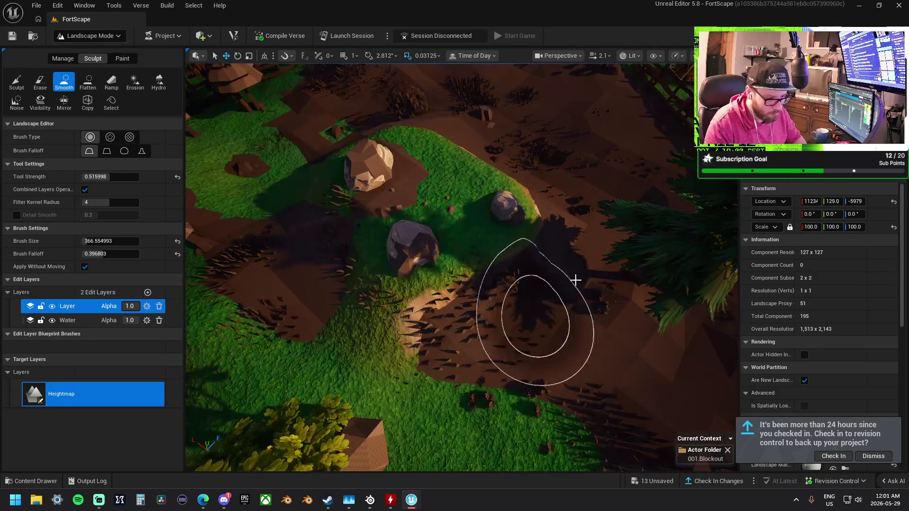
scroll(452, 318, up, 3)
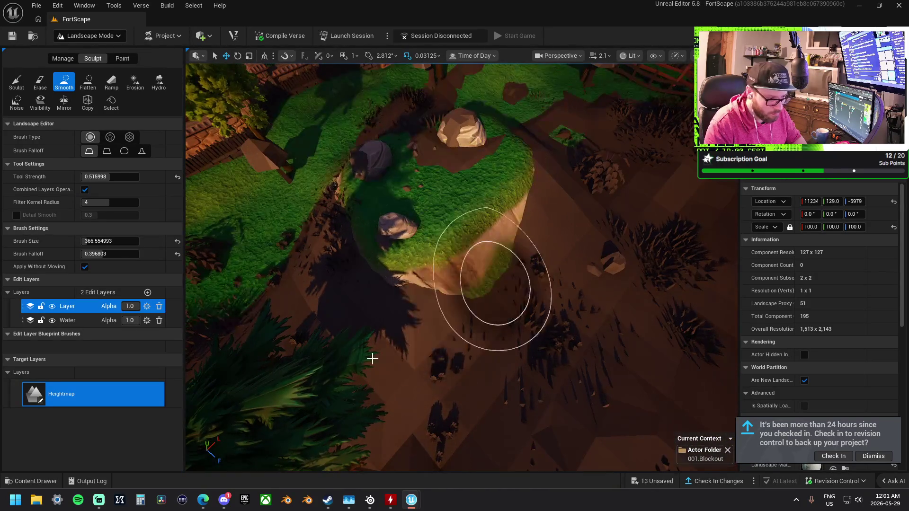
click(11, 81)
scroll(512, 269, up, 3)
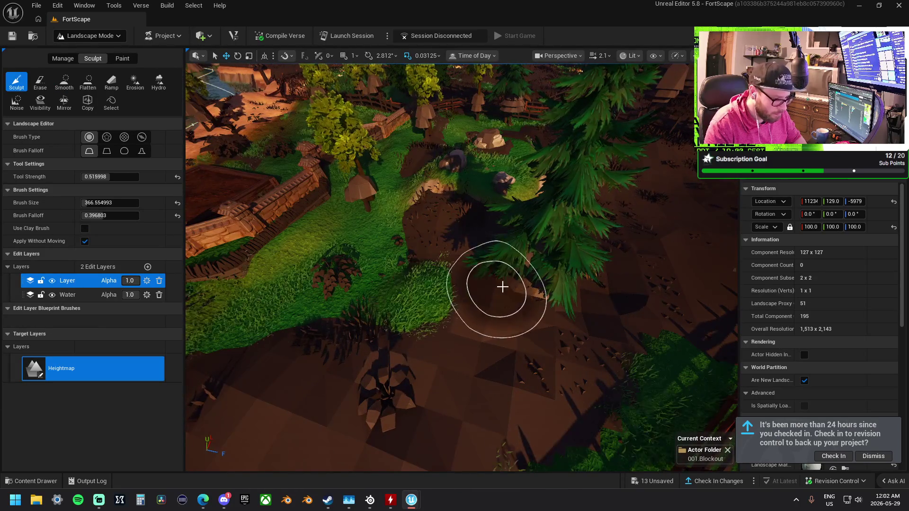
scroll(451, 308, down, 3)
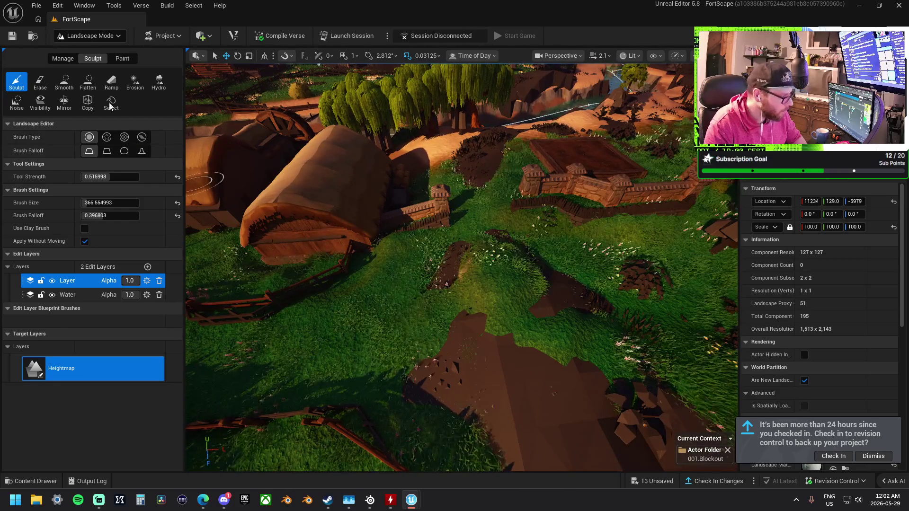
Smooth the path beside the fenced crop fields, ending on Sculpt at size 366.55, strength 0.516
click(63, 83)
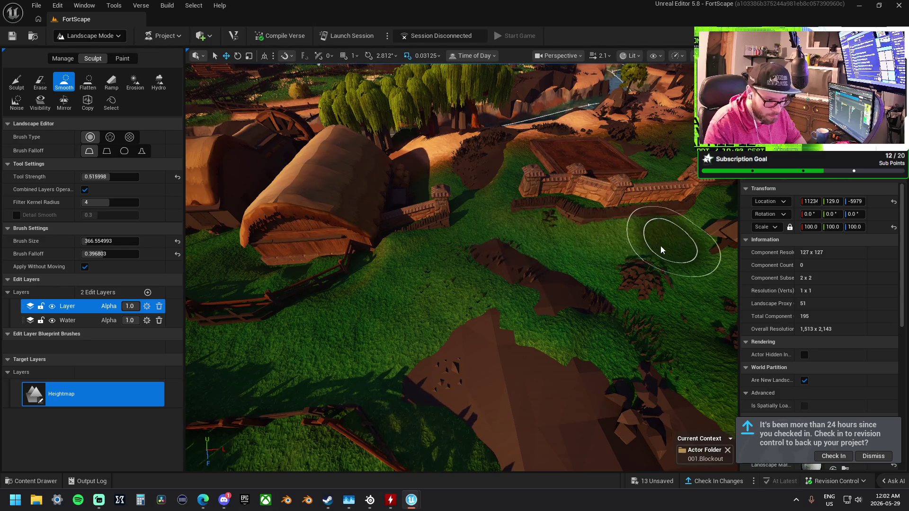
scroll(639, 406, up, 5)
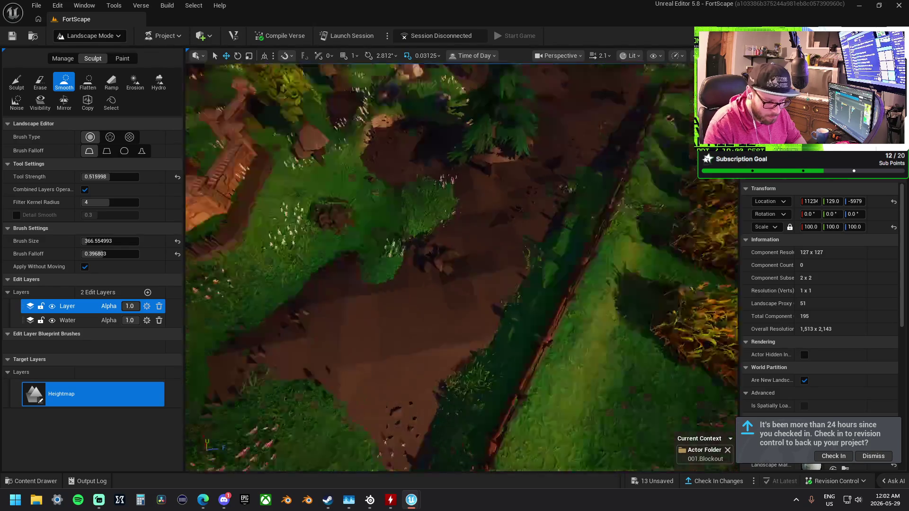
scroll(497, 335, down, 3)
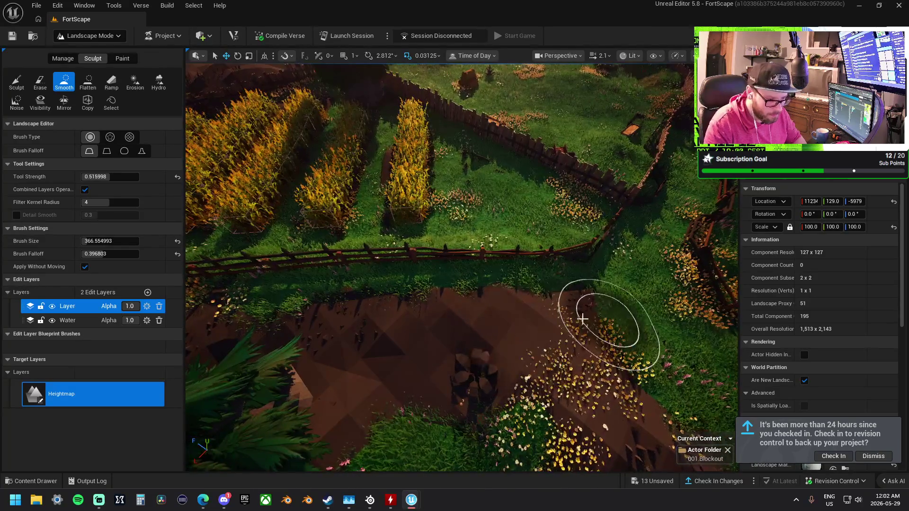
scroll(603, 313, down, 3)
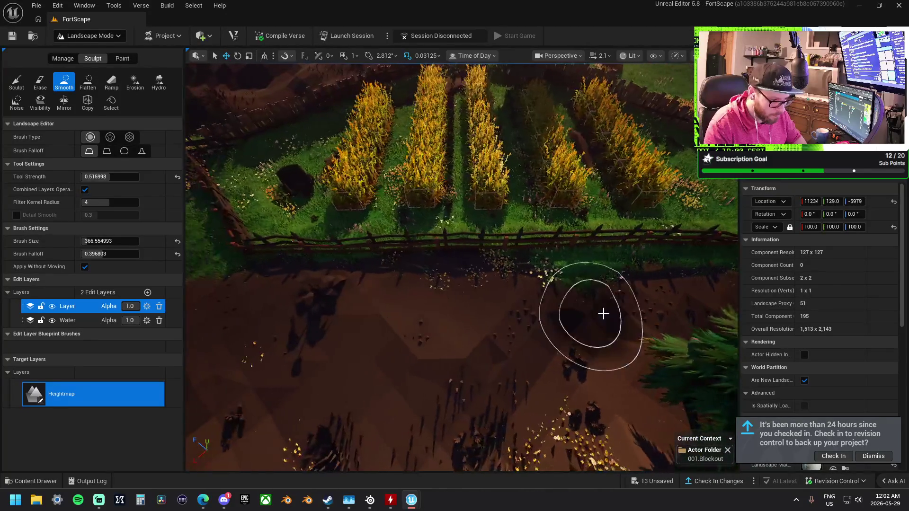
scroll(474, 332, down, 5)
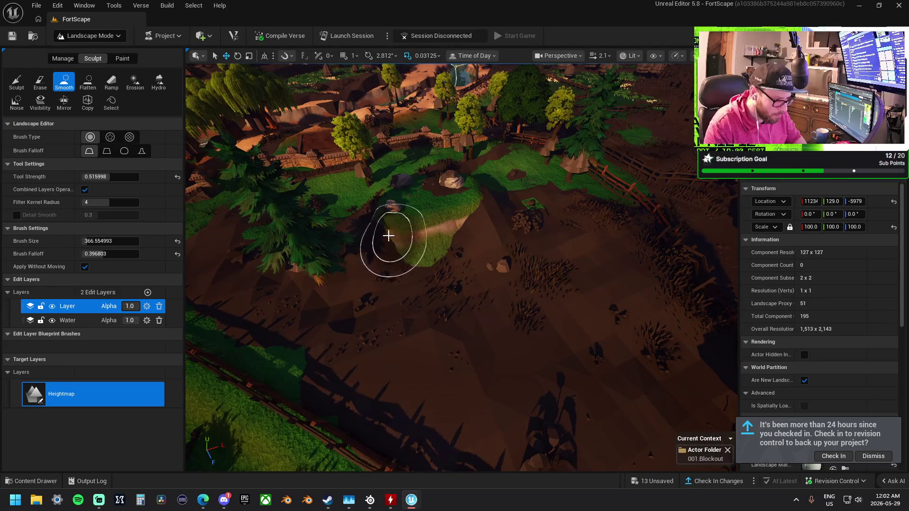
click(16, 83)
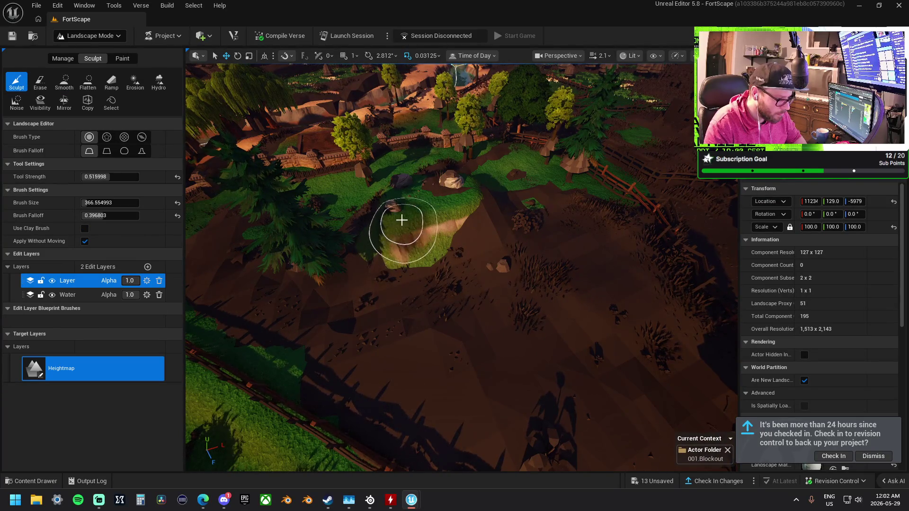
Raise and lower the ground on the grassy hill and along the fence line near the houses
scroll(453, 220, down, 2)
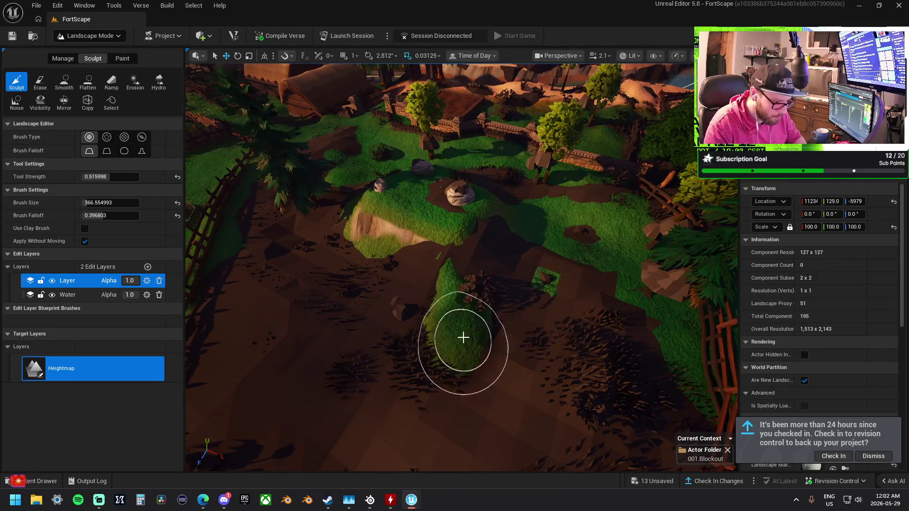
scroll(463, 337, up, 2)
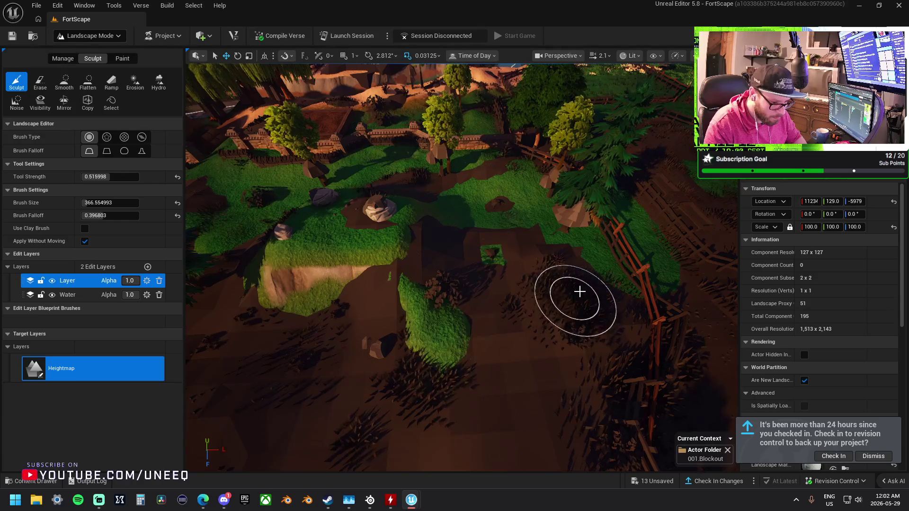
scroll(556, 333, down, 3)
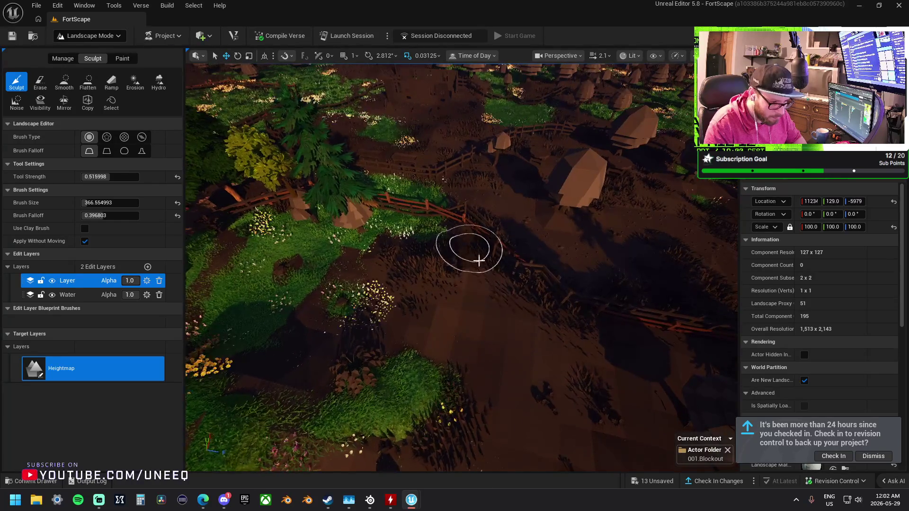
scroll(362, 227, up, 2)
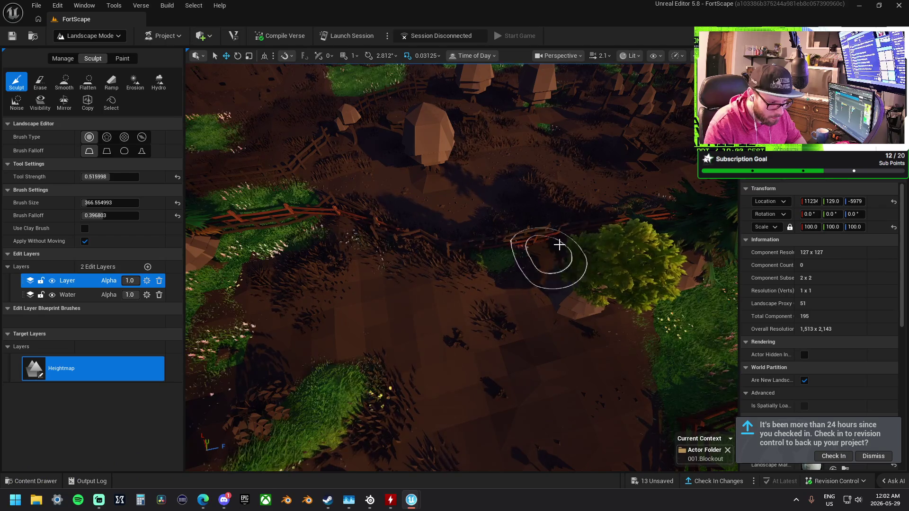
scroll(583, 265, up, 3)
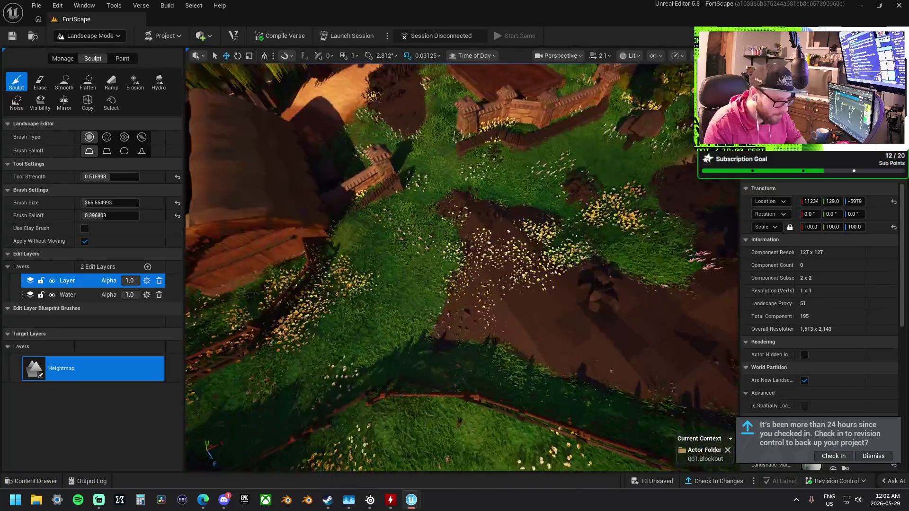
scroll(328, 273, down, 5)
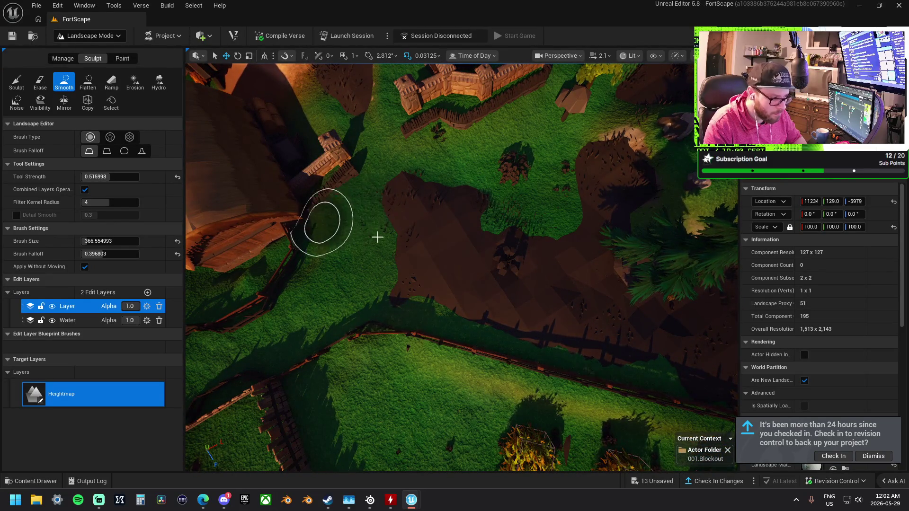
Smooth the lumpy dirt patch and grassy slope beside the fence, trees and rock
key(Right)
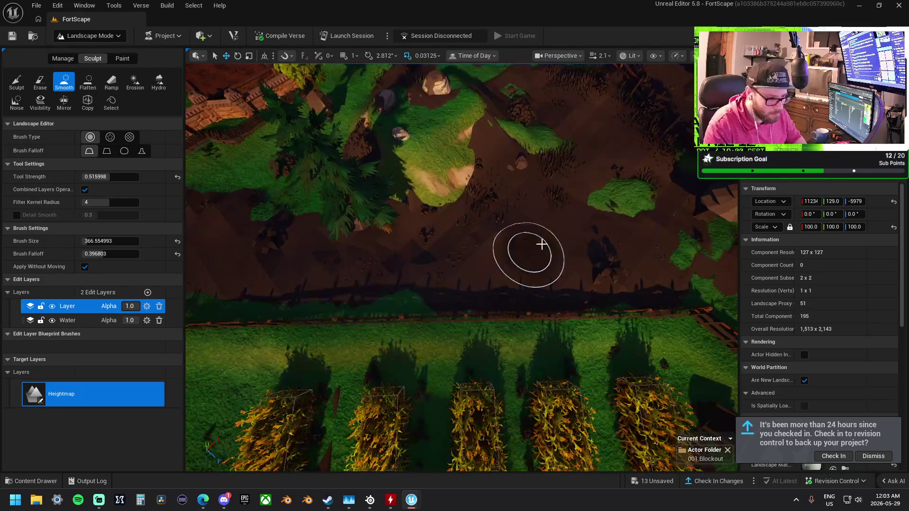
key(Right)
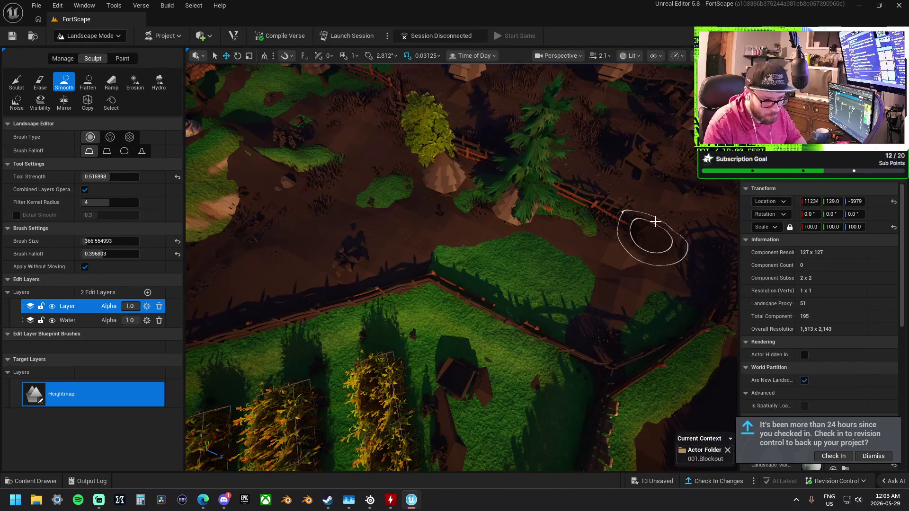
key(Up)
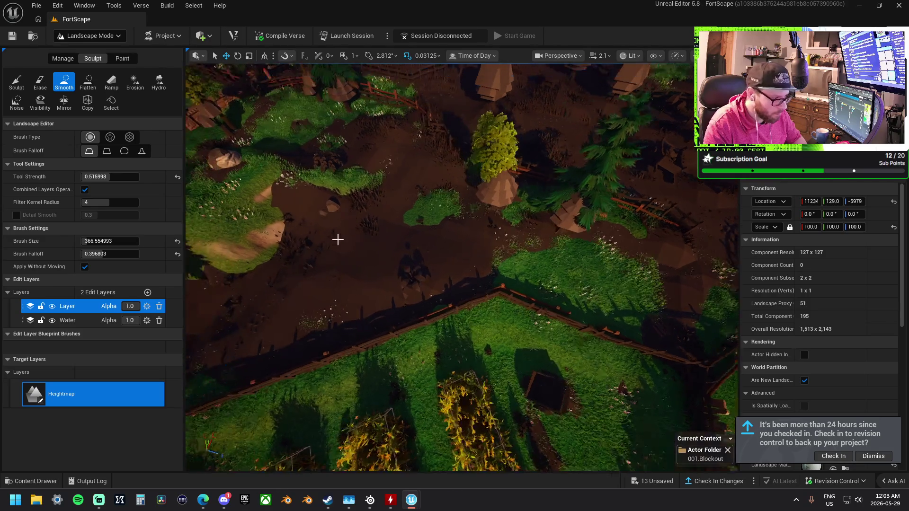
key(Up)
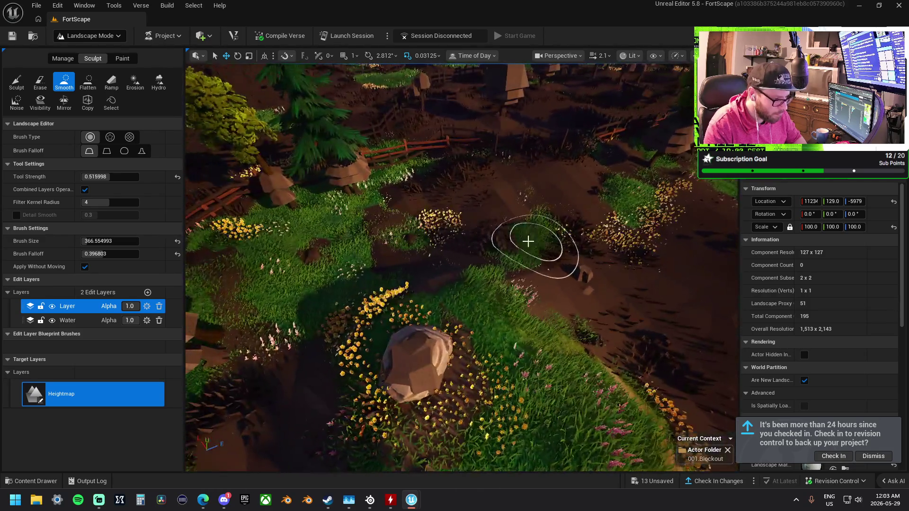
drag(528, 241, 369, 266)
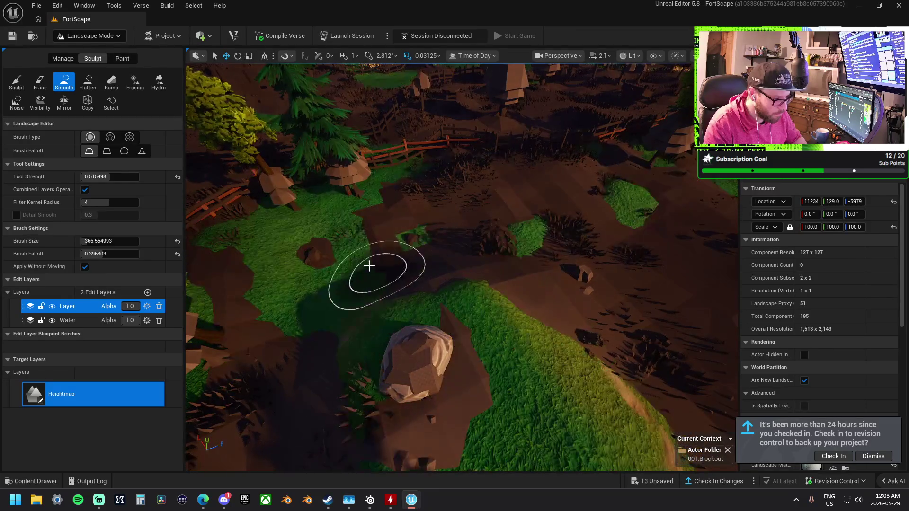
key(Up)
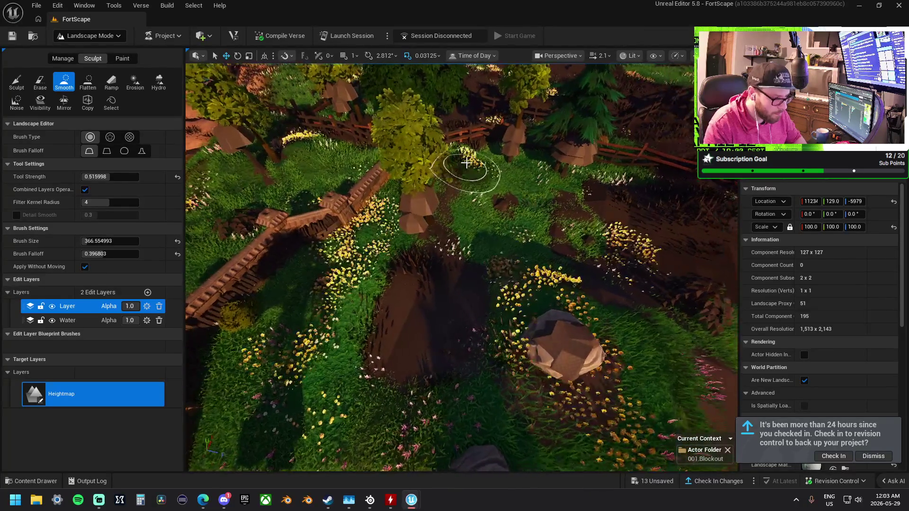
Fly past the hay bales to the river, following it between willows toward the bridge
right_click(310, 319)
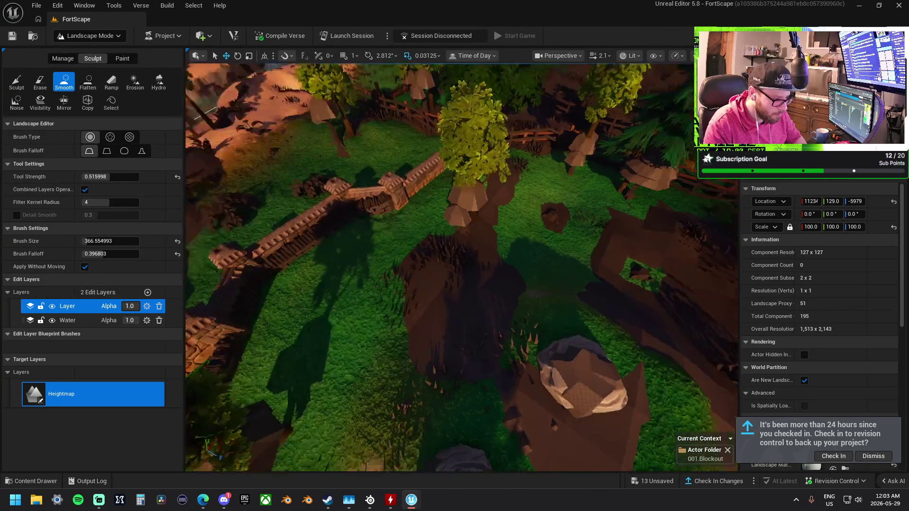
key(w)
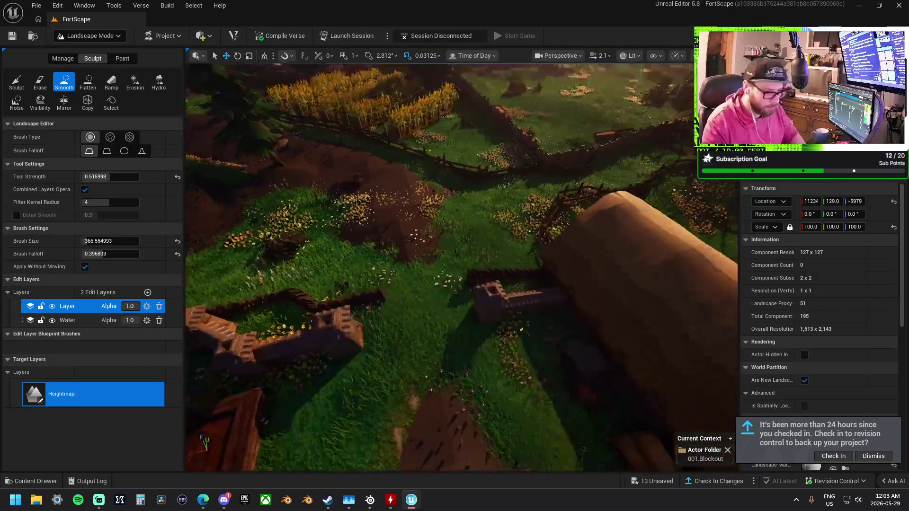
key(s)
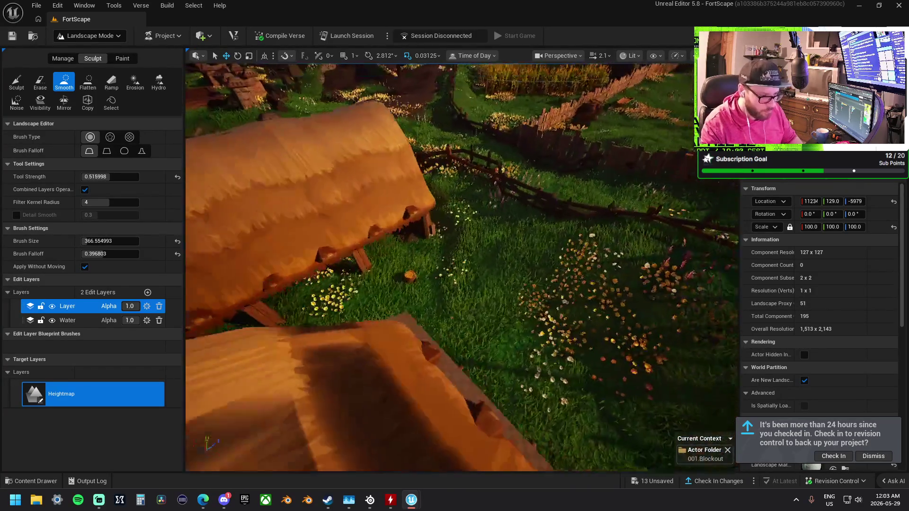
key(e)
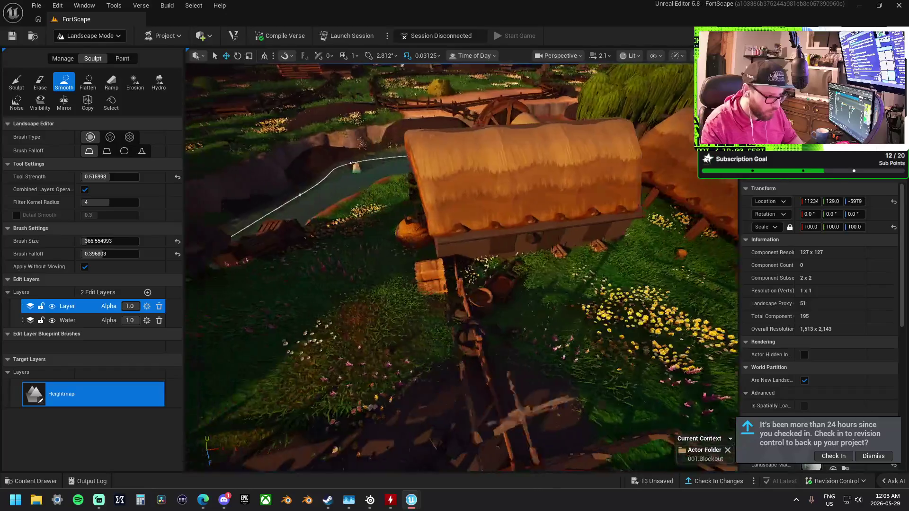
key(q)
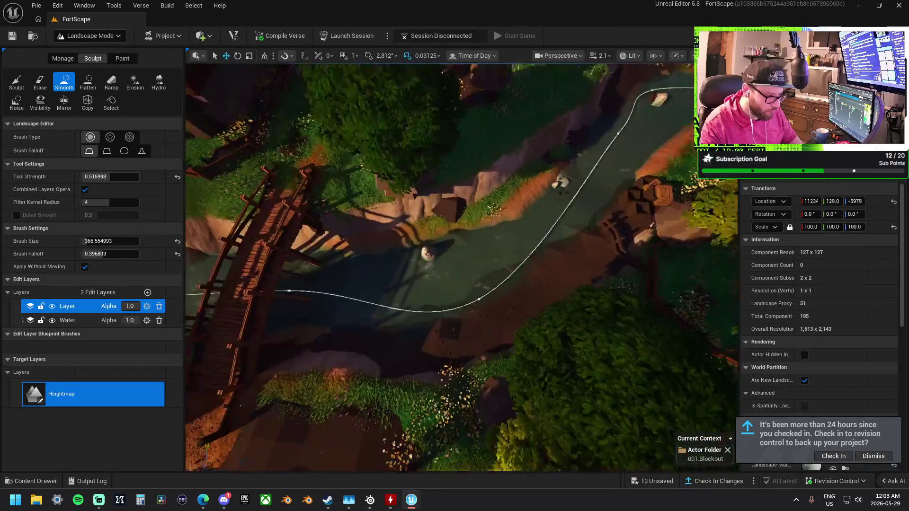
key(w)
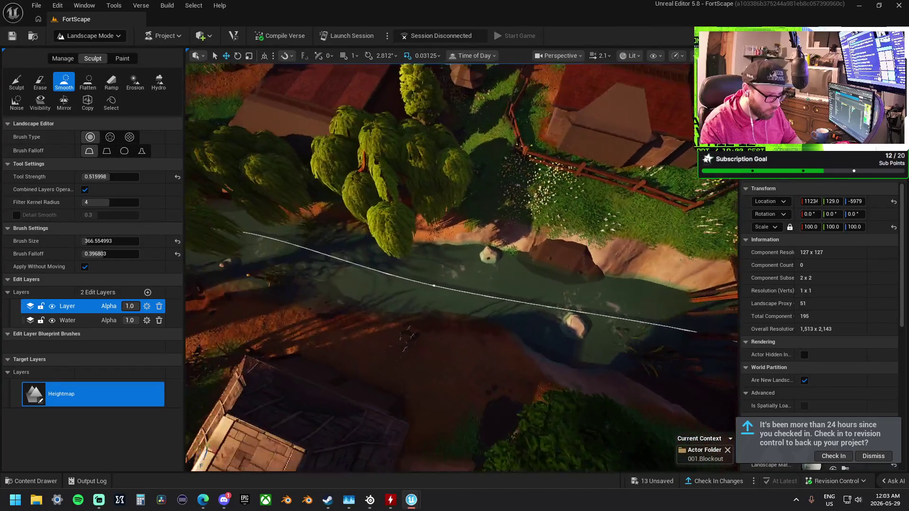
key(w)
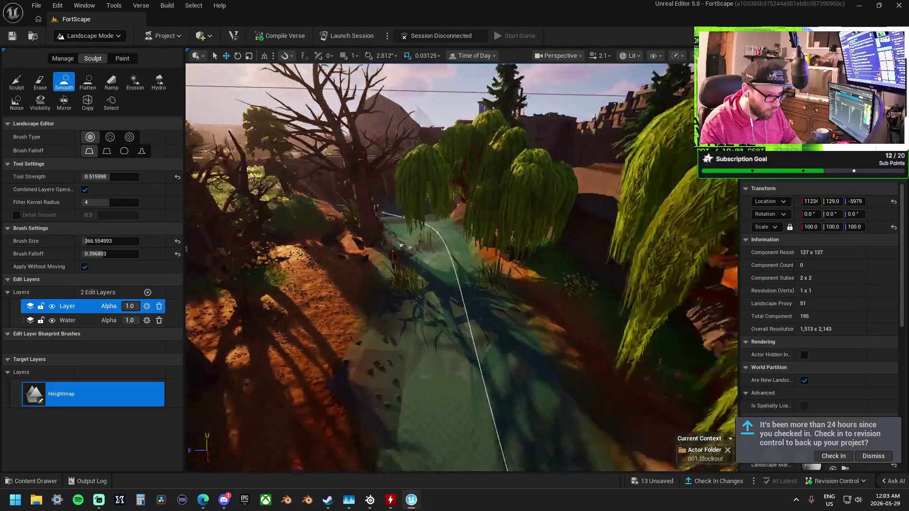
key(e)
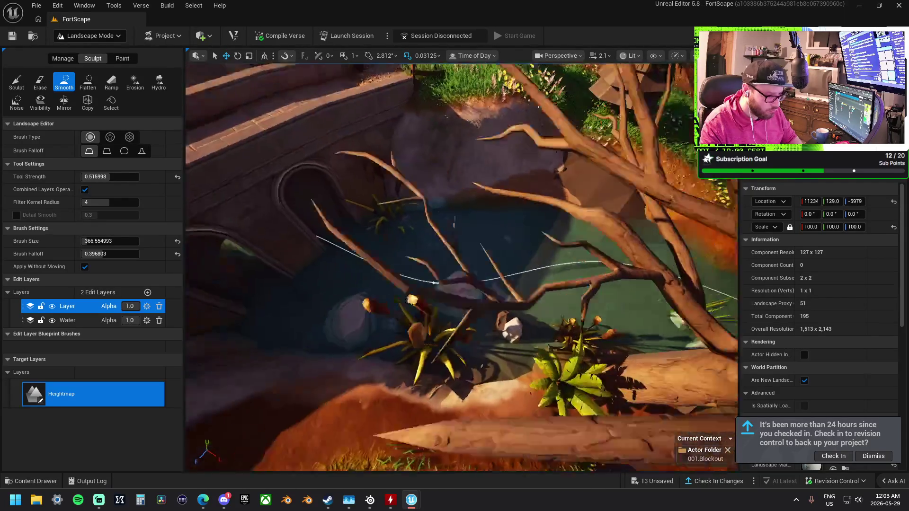